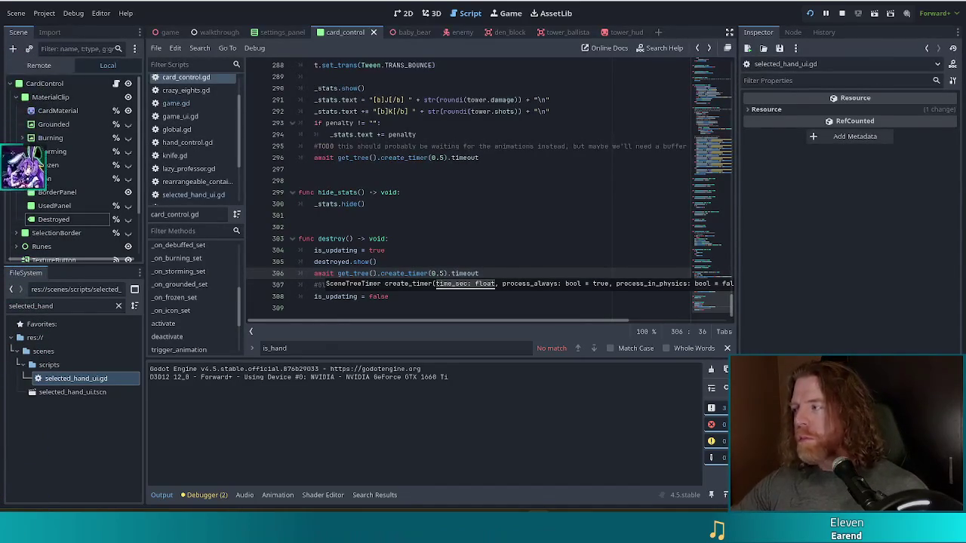
Filter the FileSystem by 'mana_shield' and select mana_shield.tres under abilities/random.
{"action": "left_click", "coordinate": [416, 237]}
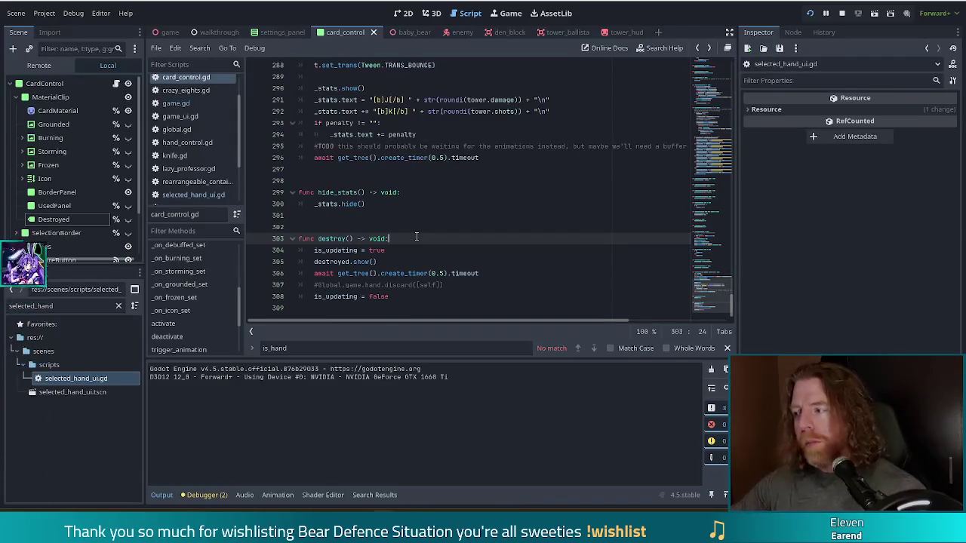
{"action": "left_click", "coordinate": [9, 306]}
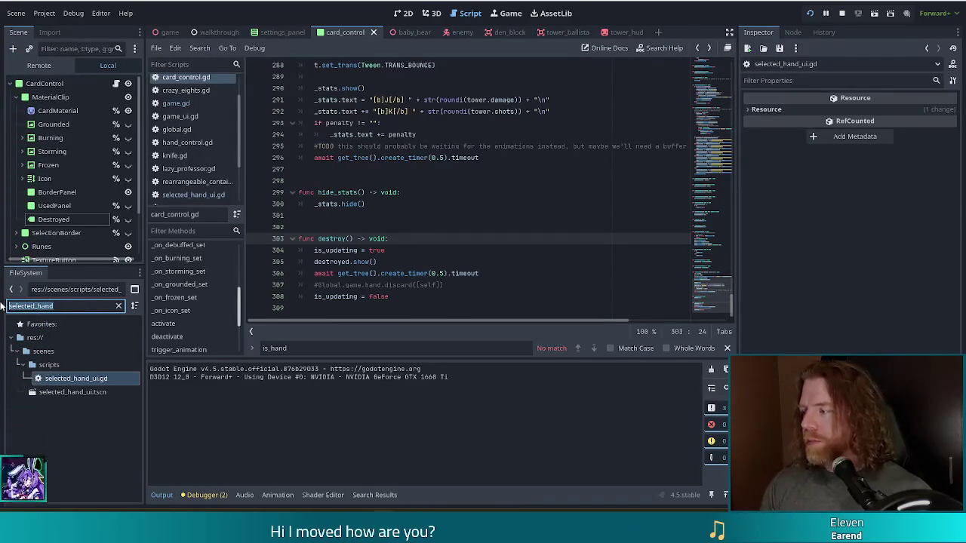
{"action": "type", "text": "mana_shield"}
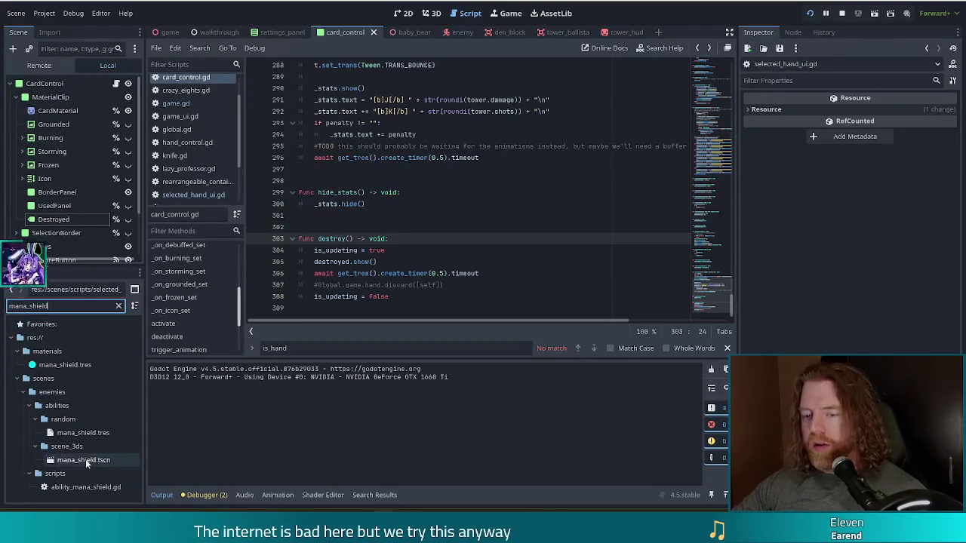
{"action": "left_click", "coordinate": [86, 433]}
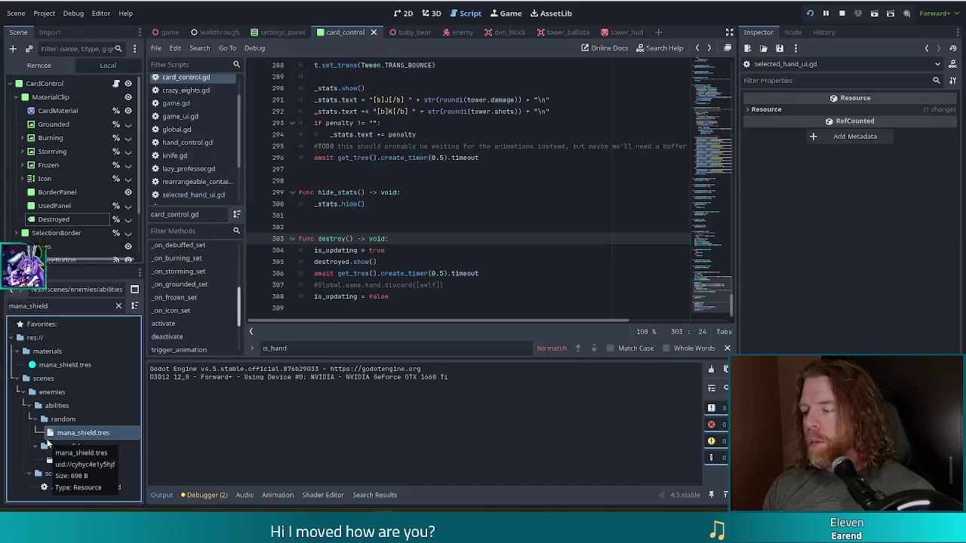
Duplicate mana_shield.tres and mana_shield.tscn as turtle.tres and turtle.tscn.
{"action": "key", "text": "ctrl+d"}
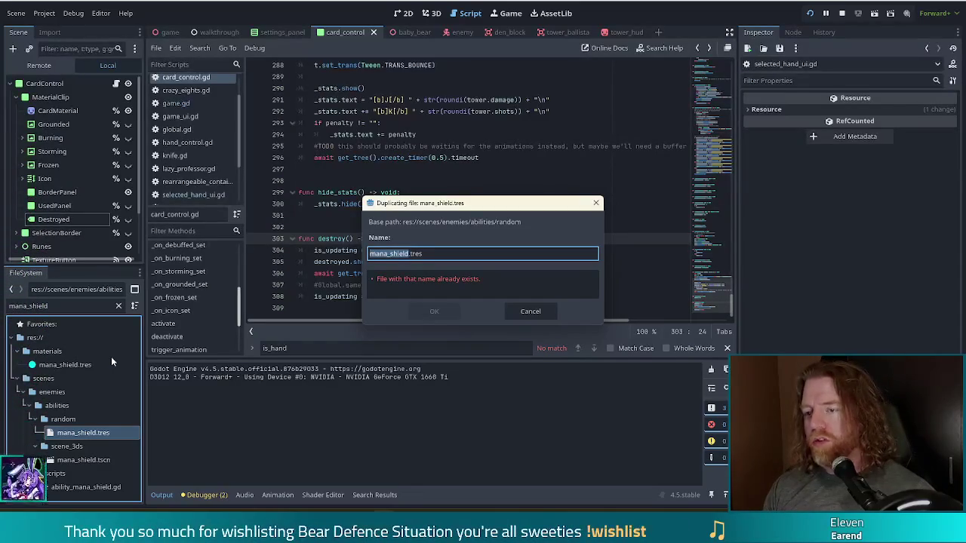
{"action": "type", "text": "turtle"}
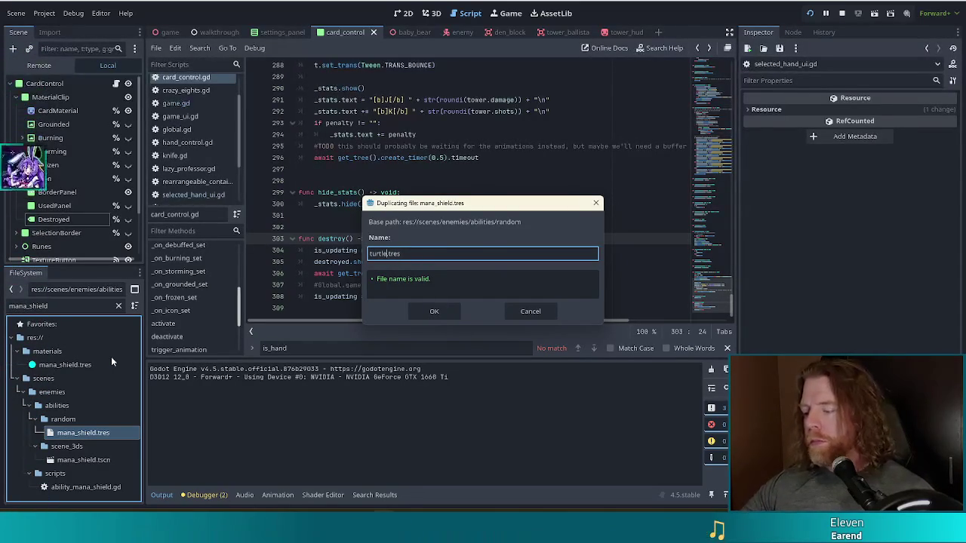
{"action": "left_click", "coordinate": [442, 314]}
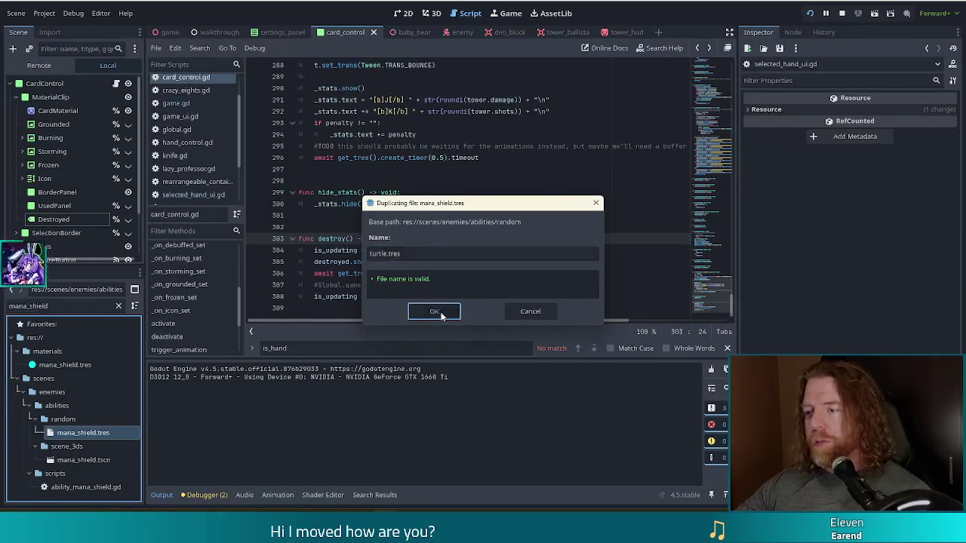
{"action": "left_click", "coordinate": [87, 461]}
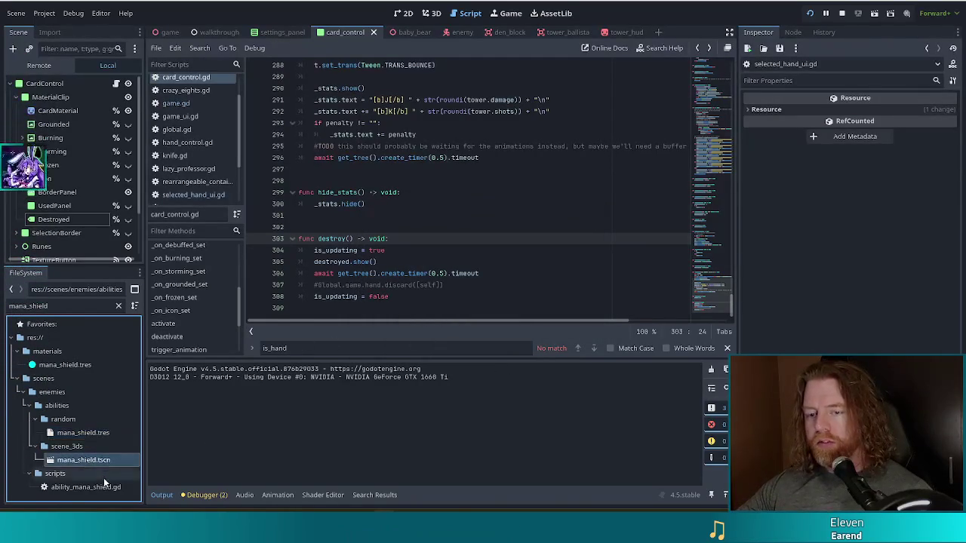
{"action": "key", "text": "ctrl+d"}
{"action": "type", "text": "turtle"}
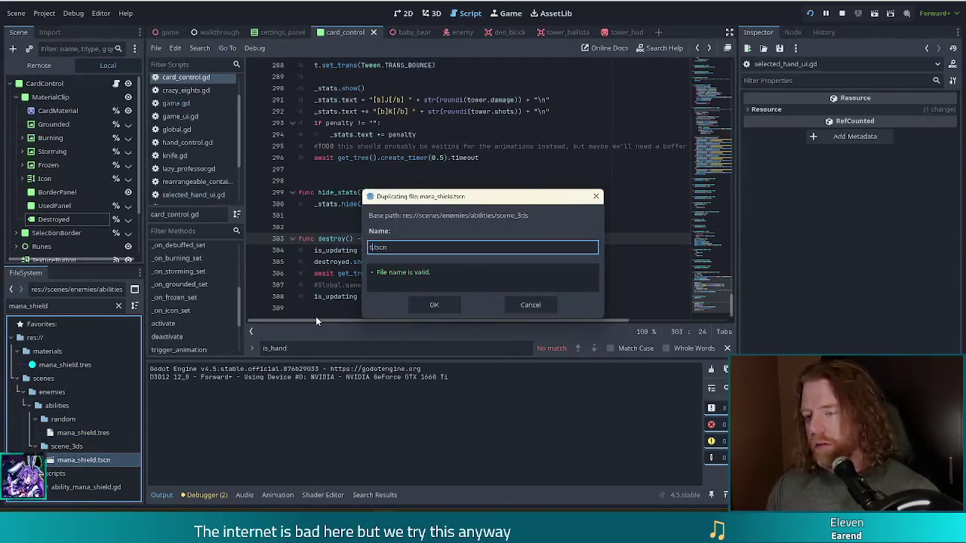
{"action": "key", "text": "Return"}
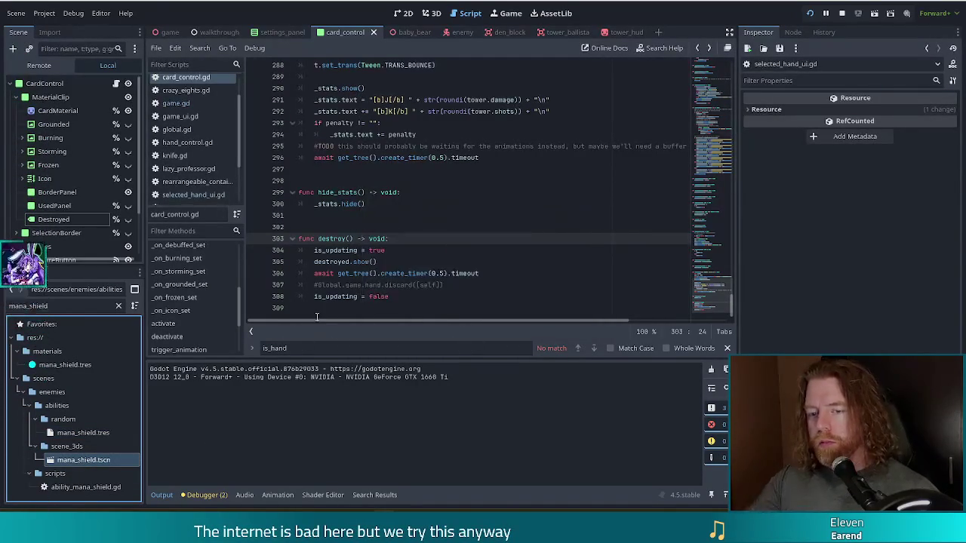
Duplicate ability_mana_shield.gd as ability_turtle.gd.
{"action": "left_click", "coordinate": [76, 487]}
{"action": "key", "text": "ctrl+d"}
{"action": "key", "text": "Right"}
{"action": "key", "text": "BackSpace"}
{"action": "key", "text": "BackSpace"}
{"action": "key", "text": "BackSpace"}
{"action": "key", "text": "BackSpace"}
{"action": "key", "text": "BackSpace"}
{"action": "key", "text": "BackSpace"}
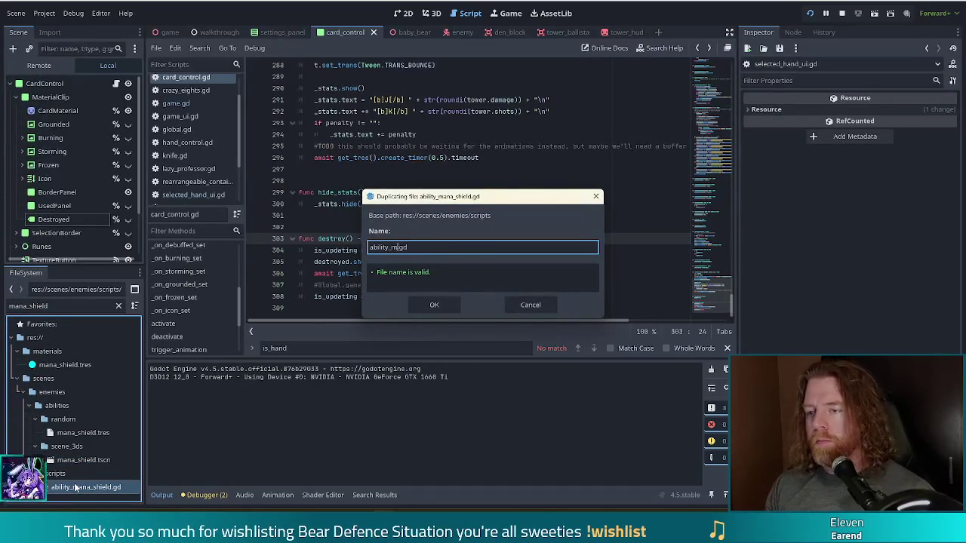
{"action": "type", "text": "orial"}
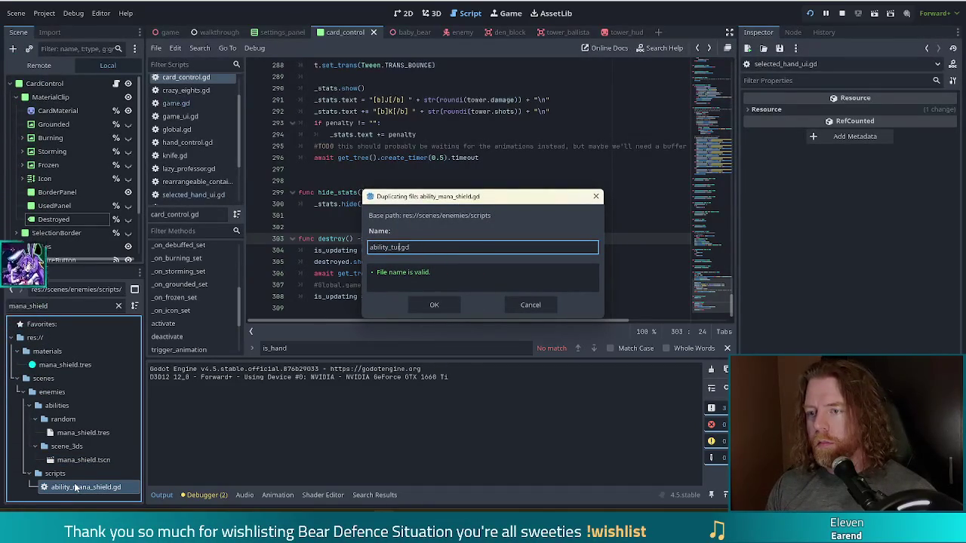
{"action": "key", "text": "Return"}
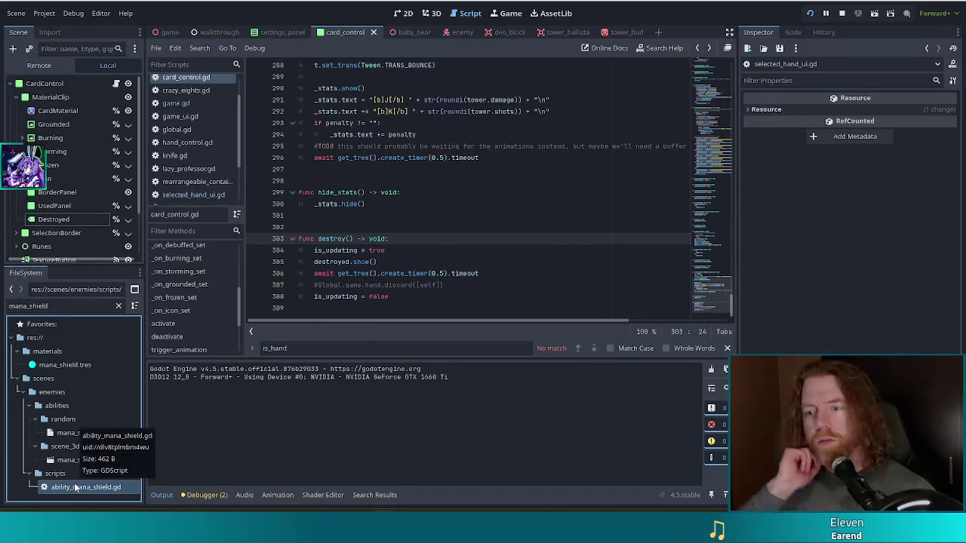
{"action": "double_click", "coordinate": [76, 301]}
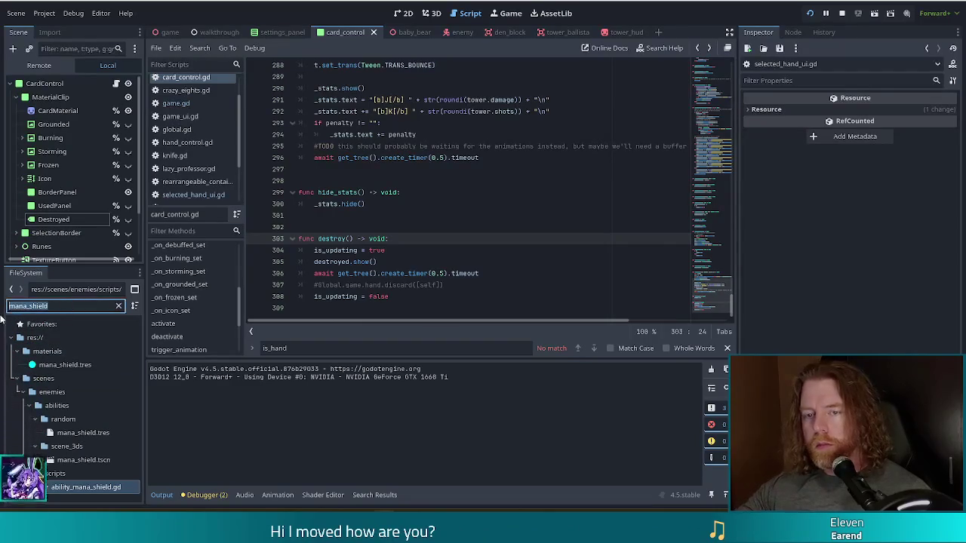
Filter the FileSystem by 'turt', inspect turtle.tres, then select ability_turtle.gd.
{"action": "type", "text": "turt"}
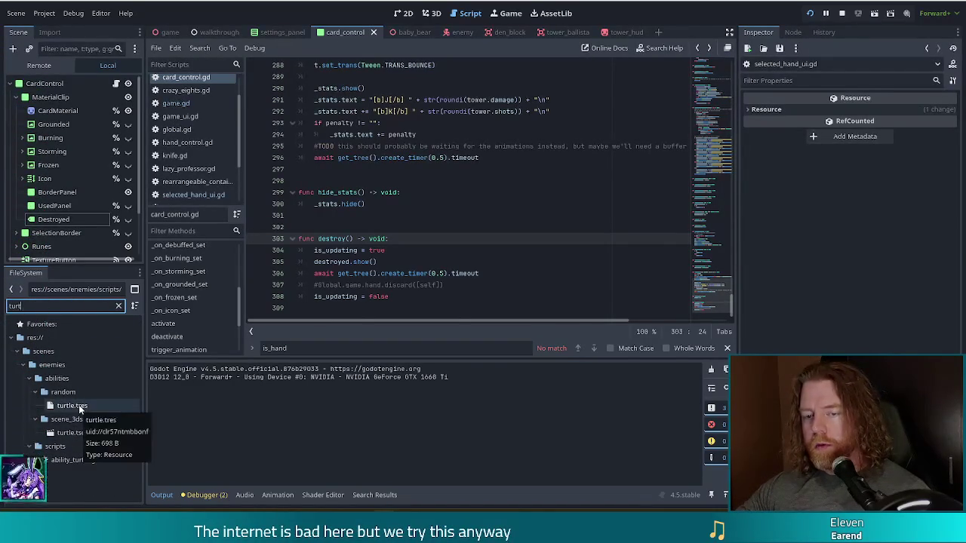
{"action": "left_click", "coordinate": [78, 405]}
{"action": "left_click", "coordinate": [76, 459]}
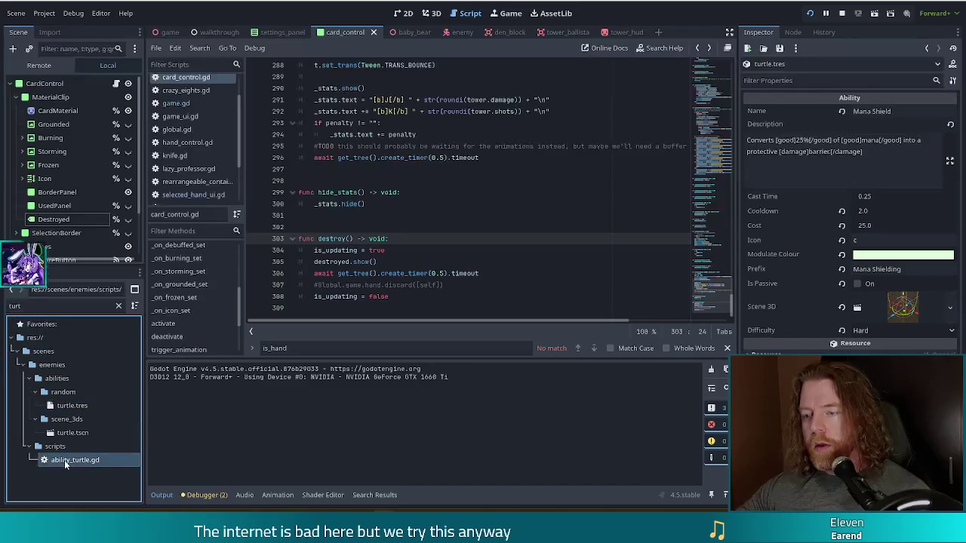
Assign turtle.tscn from the scene_3ds folder as the turtle ability's Scene 3D.
{"action": "left_click", "coordinate": [73, 420]}
{"action": "left_click", "coordinate": [36, 419]}
{"action": "left_click", "coordinate": [36, 420]}
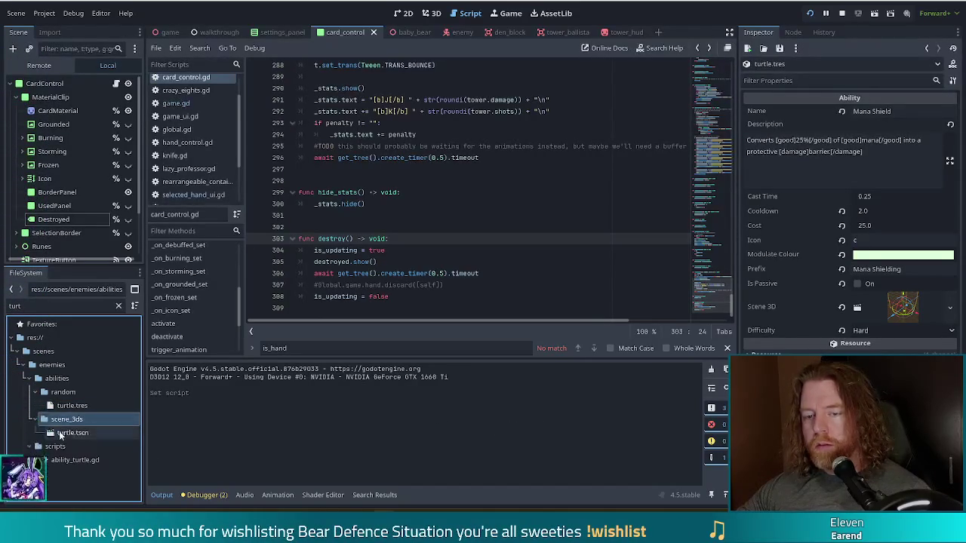
{"action": "mouse_move", "coordinate": [73, 432]}
{"action": "left_mouse_down"}
{"action": "mouse_move", "coordinate": [913, 316]}
{"action": "mouse_move", "coordinate": [896, 309]}
{"action": "left_mouse_up"}
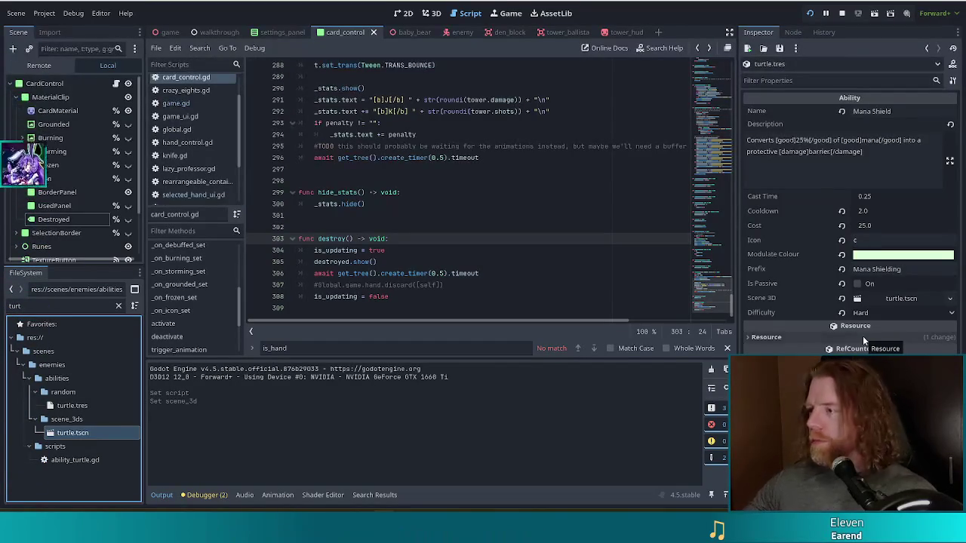
{"action": "left_click", "coordinate": [876, 111]}
Enter 'Turtle' as the ability's Name in the Inspector.
{"action": "type", "text": "Turtle"}
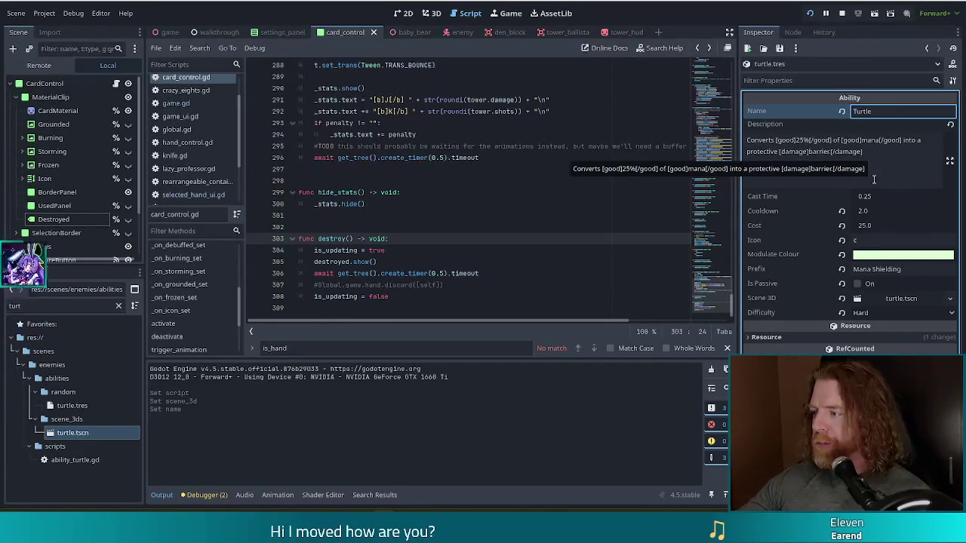
{"action": "left_click", "coordinate": [879, 161]}
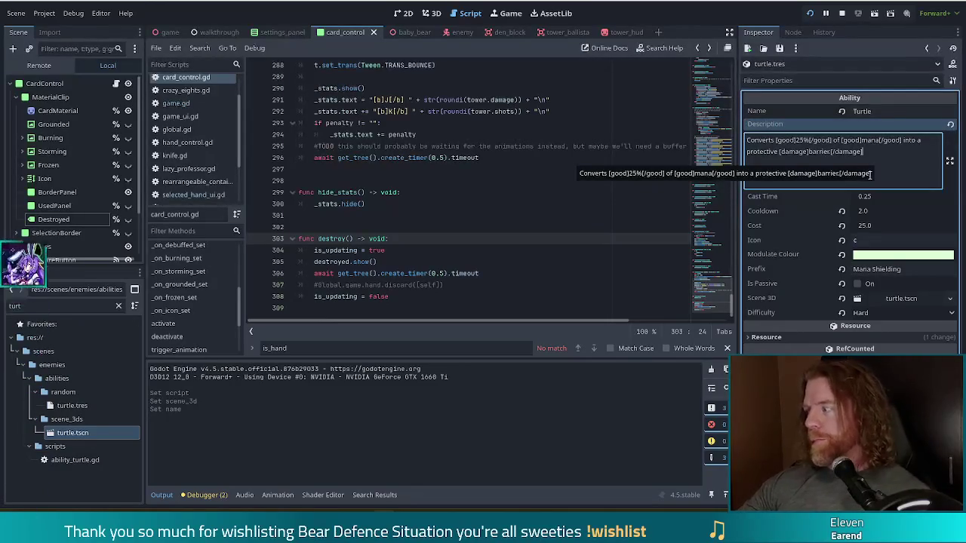
Overwrite the description with text about moving at half speed and taking half damage from the next hit.
{"action": "key", "text": "ctrl+a"}
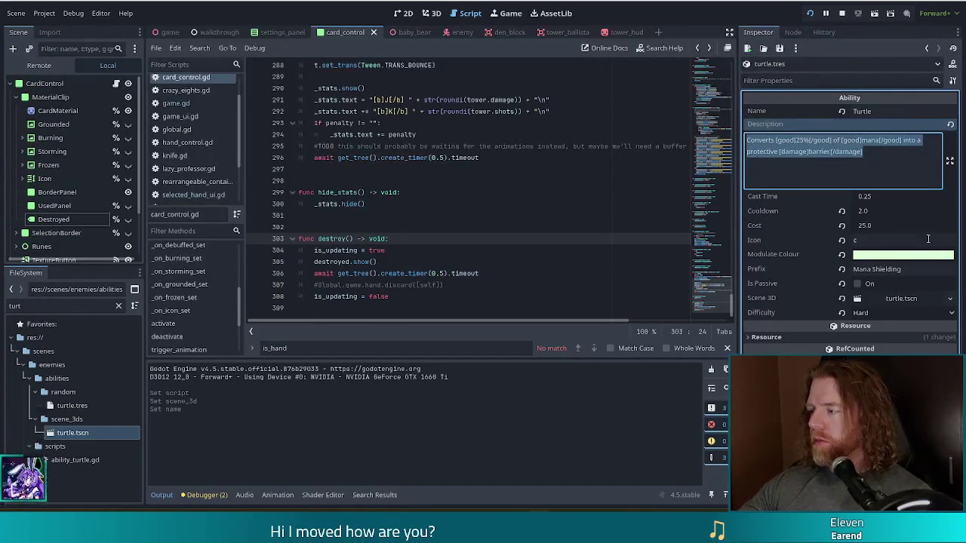
{"action": "mouse_move", "coordinate": [913, 255]}
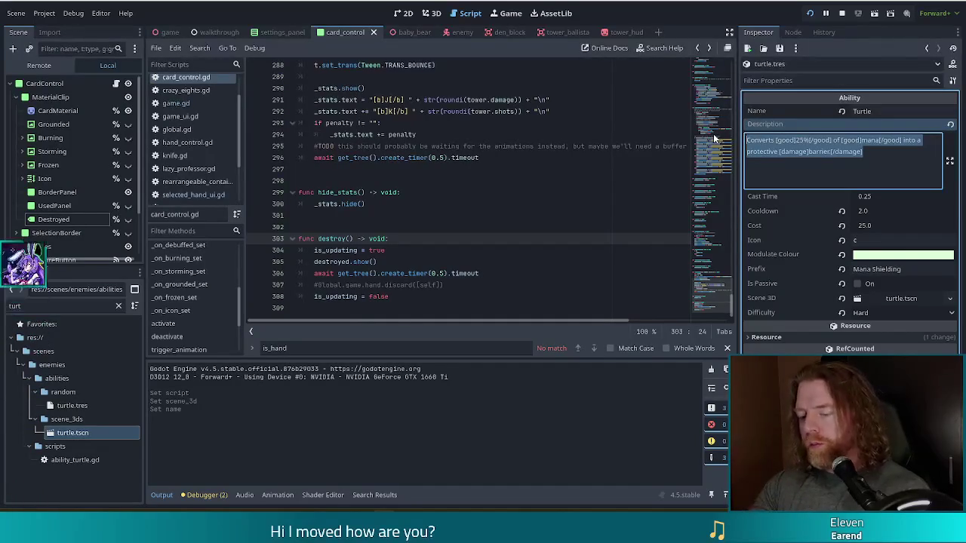
{"action": "type", "text": "Mo"}
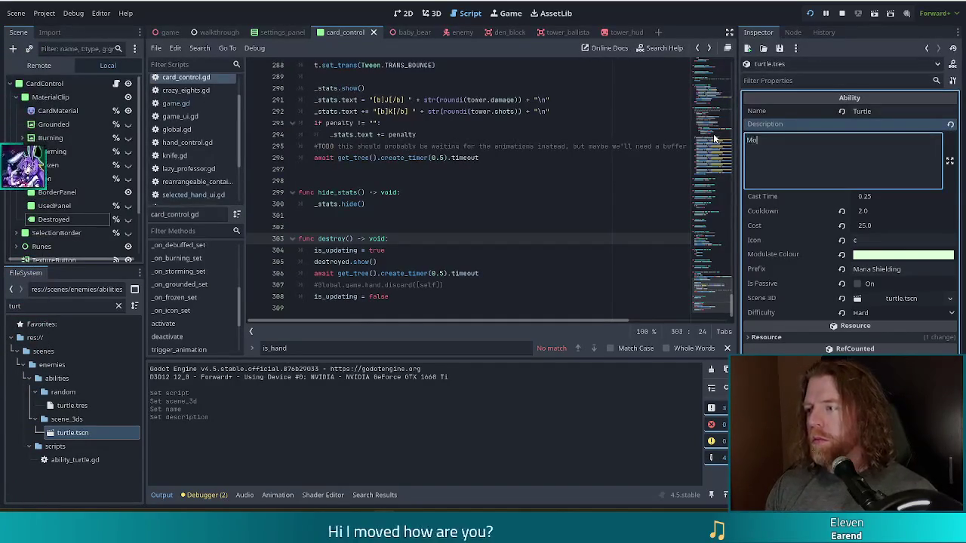
{"action": "type", "text": "ves at"}
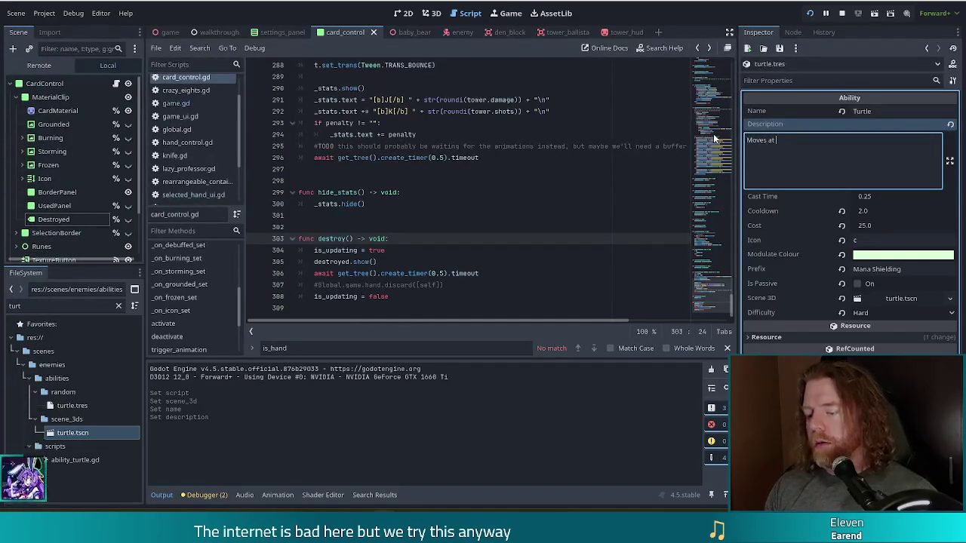
{"action": "type", "text": " half speed "}
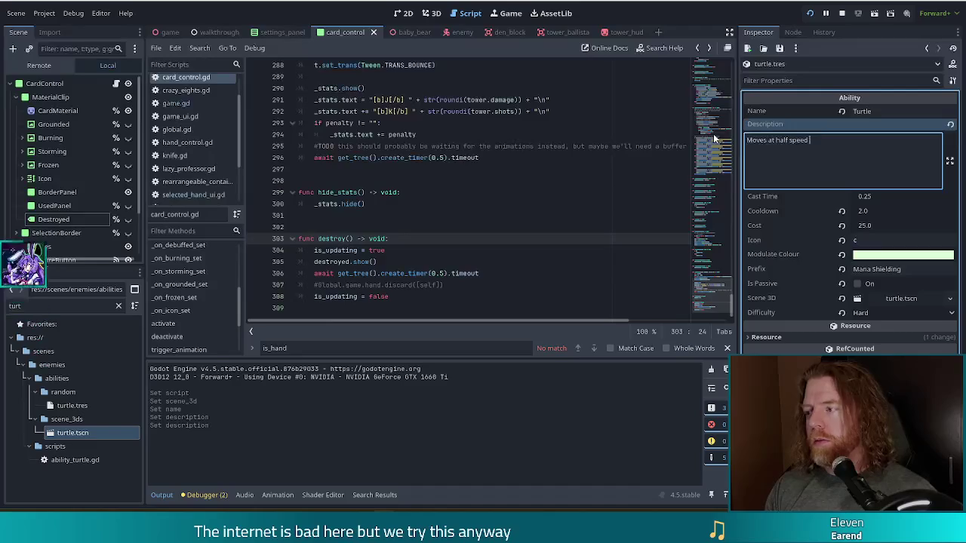
{"action": "type", "text": "and takes h"}
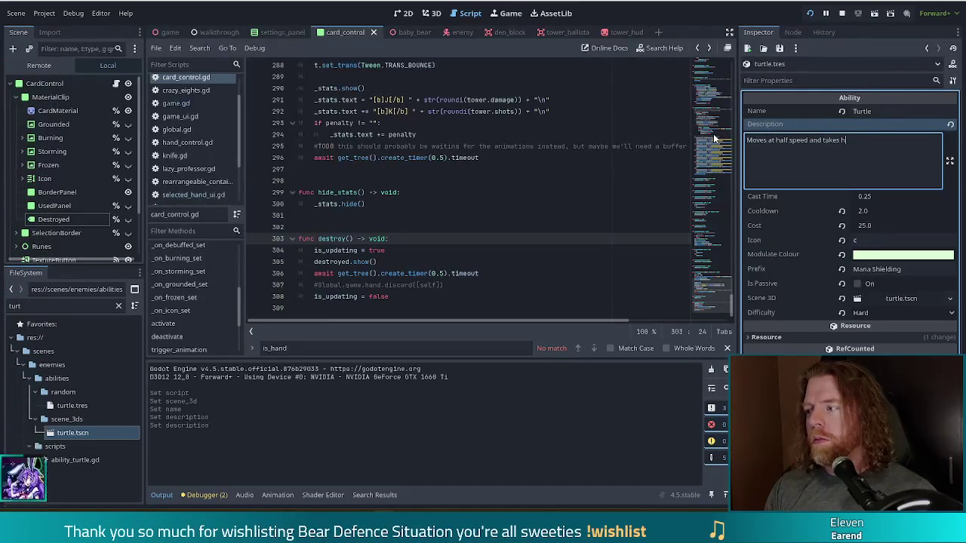
{"action": "type", "text": "i"}
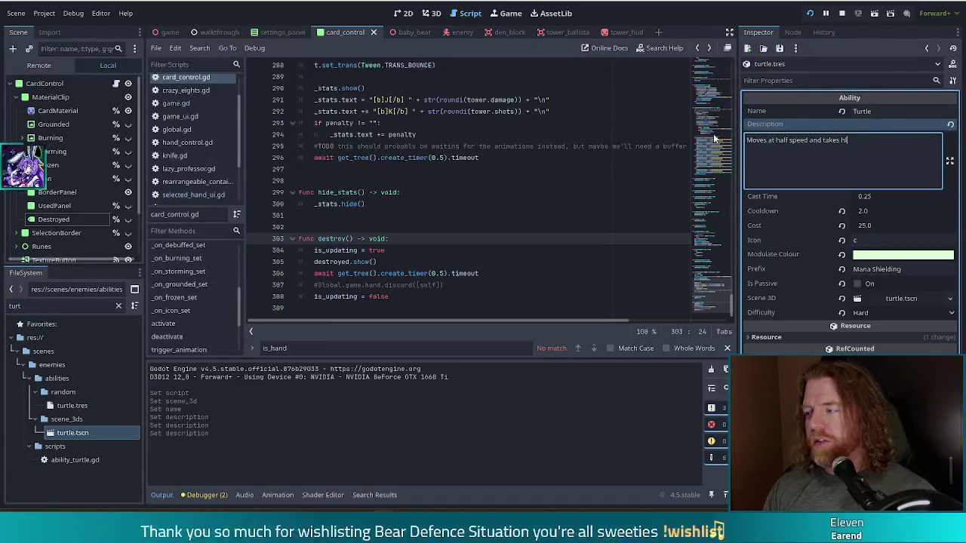
{"action": "key", "text": "BackSpace"}
{"action": "type", "text": "alf c"}
{"action": "type", "text": "damage from "}
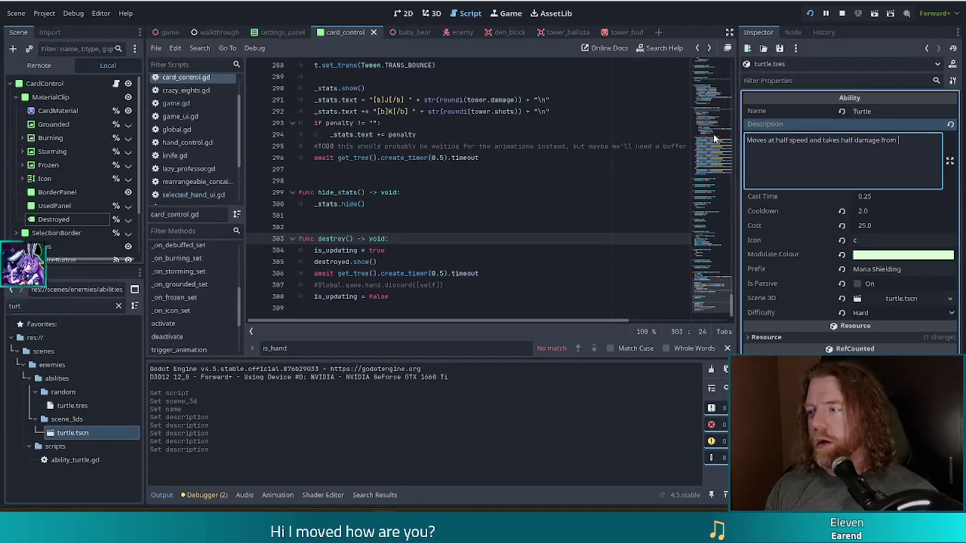
{"action": "type", "text": "next hit."}
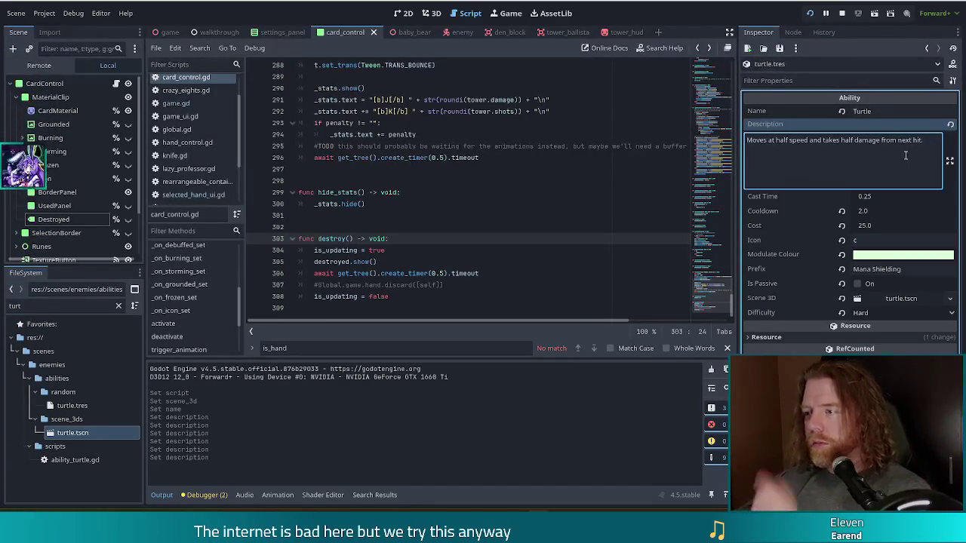
Commit the finished Turtle description and select the 0.25 Cast Time field.
{"action": "triple_click", "coordinate": [815, 142]}
{"action": "left_click", "coordinate": [825, 146]}
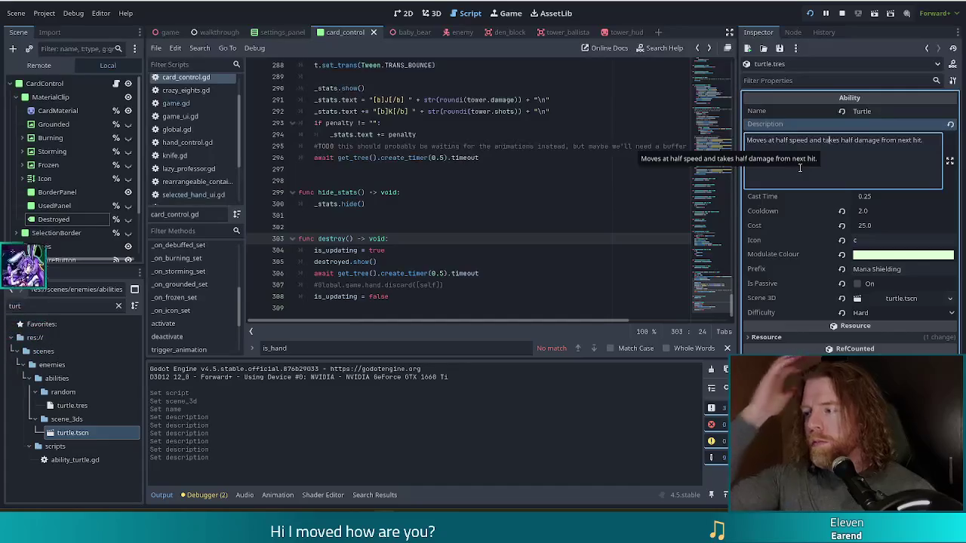
{"action": "left_click", "coordinate": [884, 196]}
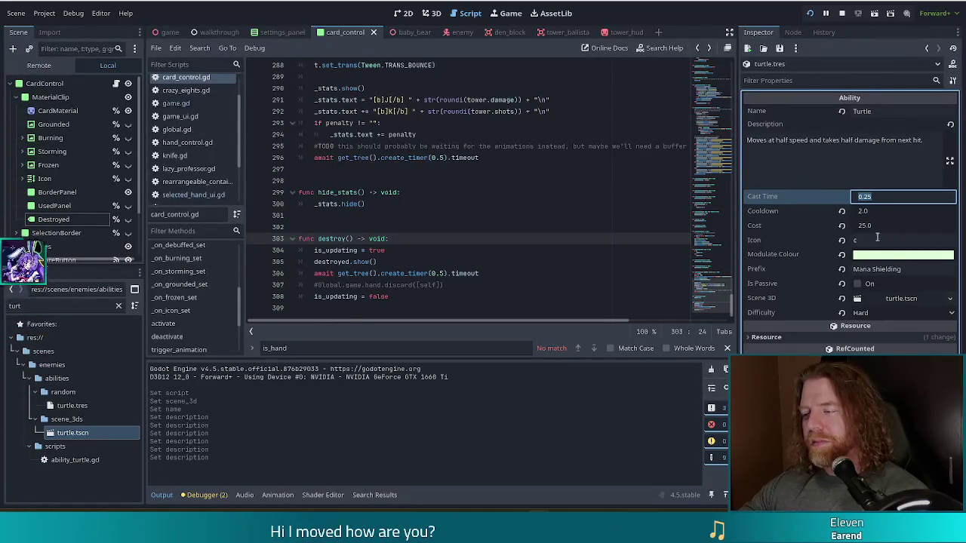
Select the Turtle ability's Icon field and switch to the icon font's glyph map.
{"action": "left_click", "coordinate": [868, 240]}
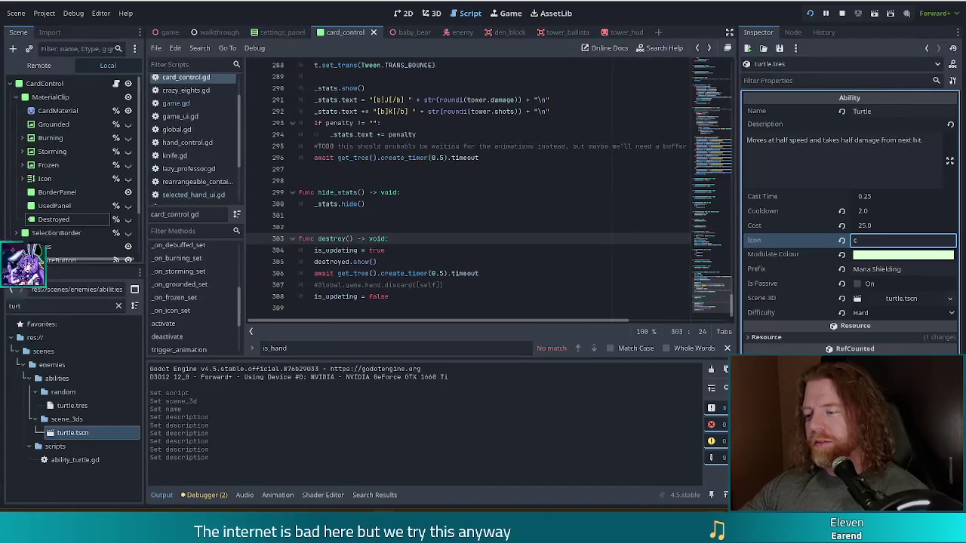
{"action": "key", "text": "alt+Tab"}
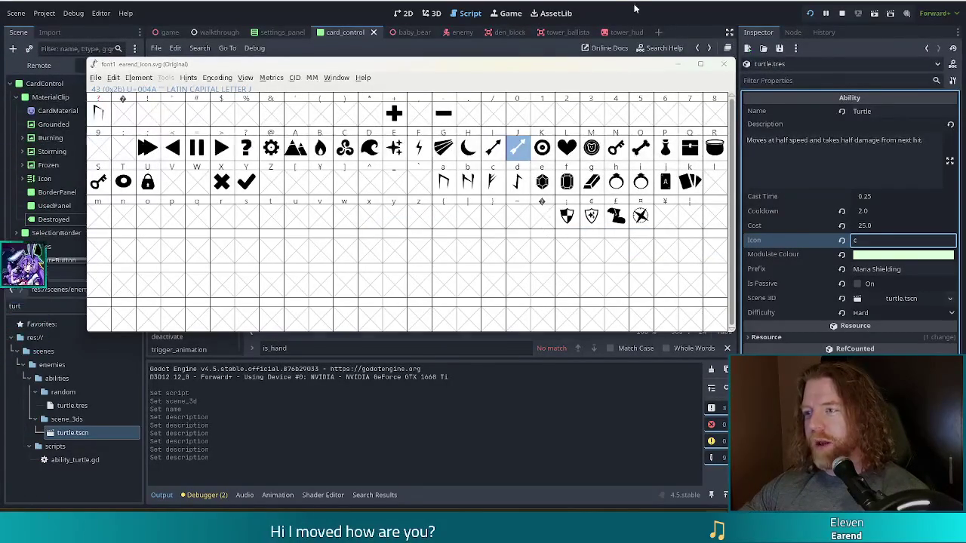
View the shield glyph's outline in FontForge, then open its Glyph Info.
{"action": "left_click", "coordinate": [817, 251]}
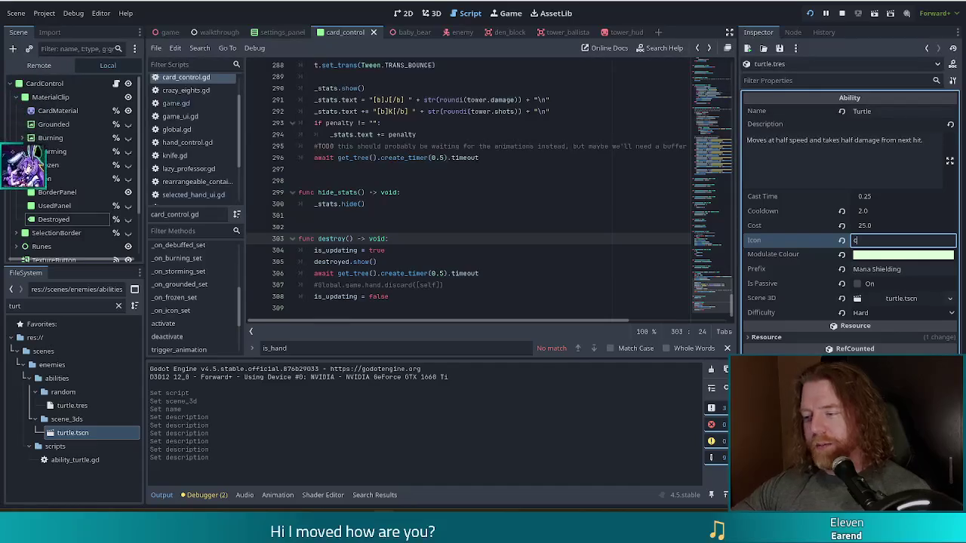
{"action": "key", "text": "alt+Tab"}
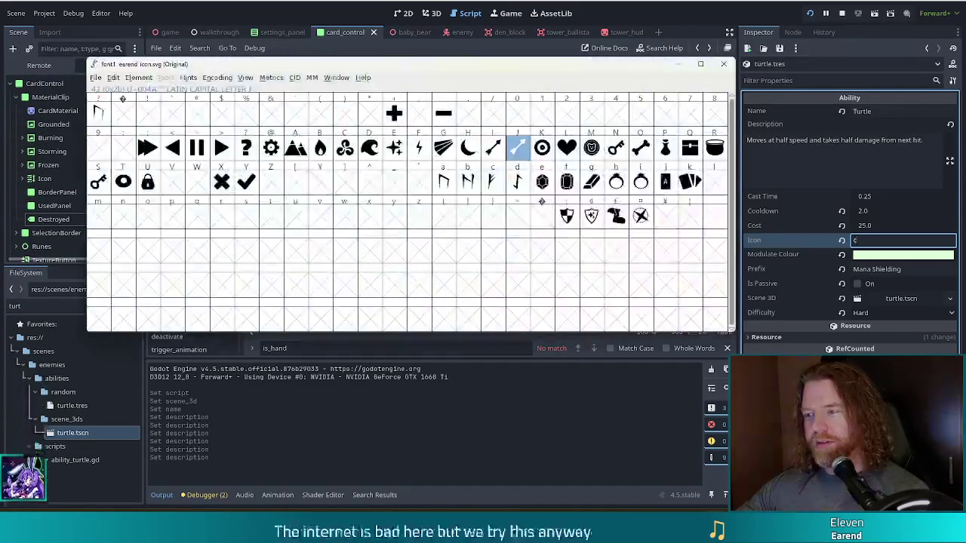
{"action": "double_click", "coordinate": [567, 216]}
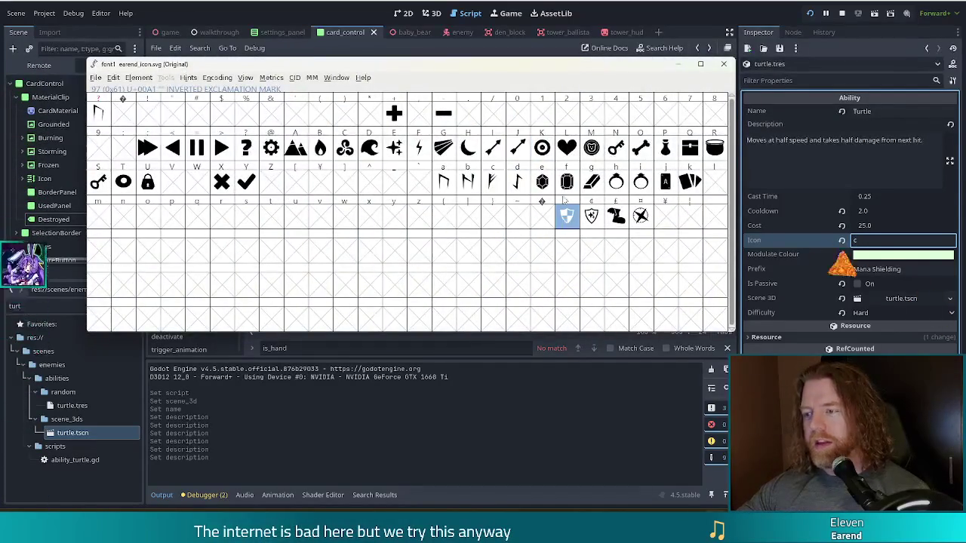
{"action": "key", "text": "ctrl+shift+q"}
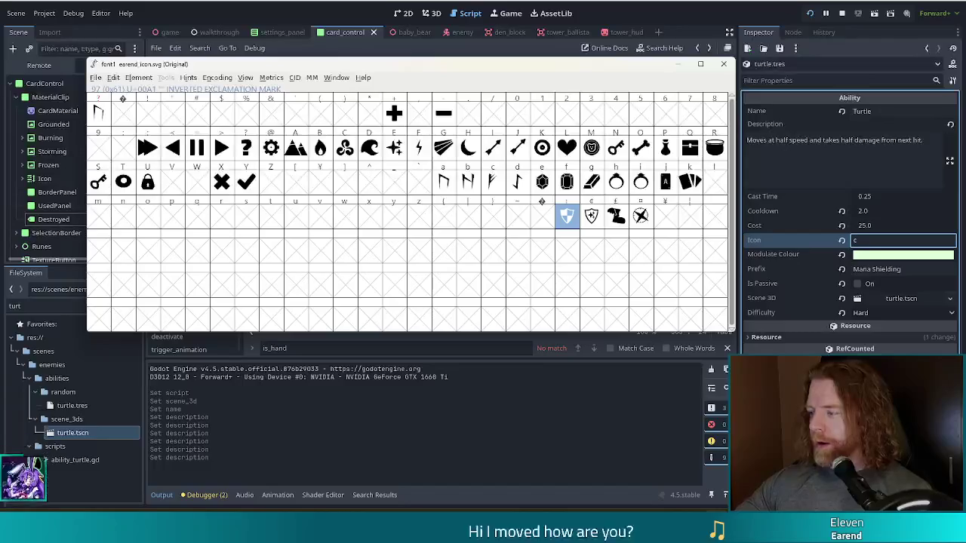
{"action": "right_click", "coordinate": [564, 218]}
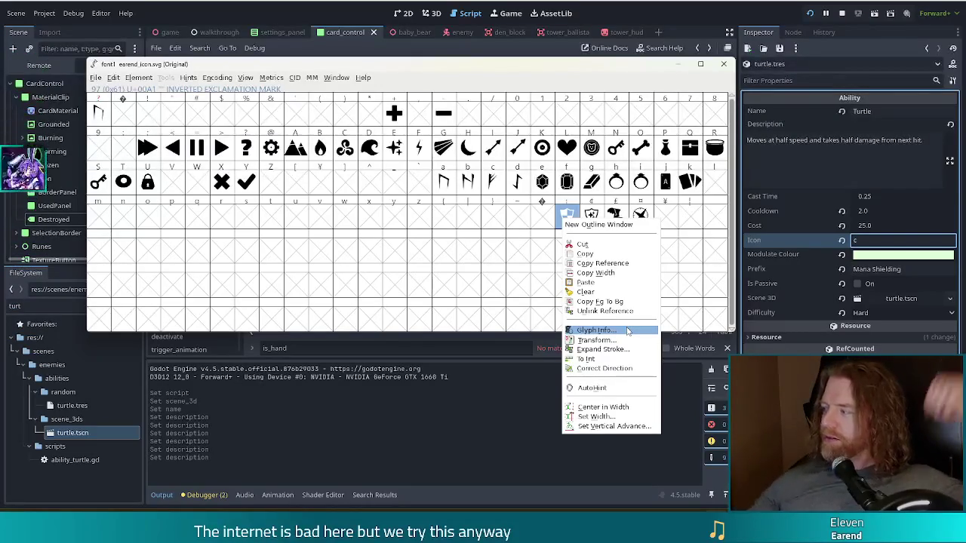
{"action": "left_click", "coordinate": [627, 331]}
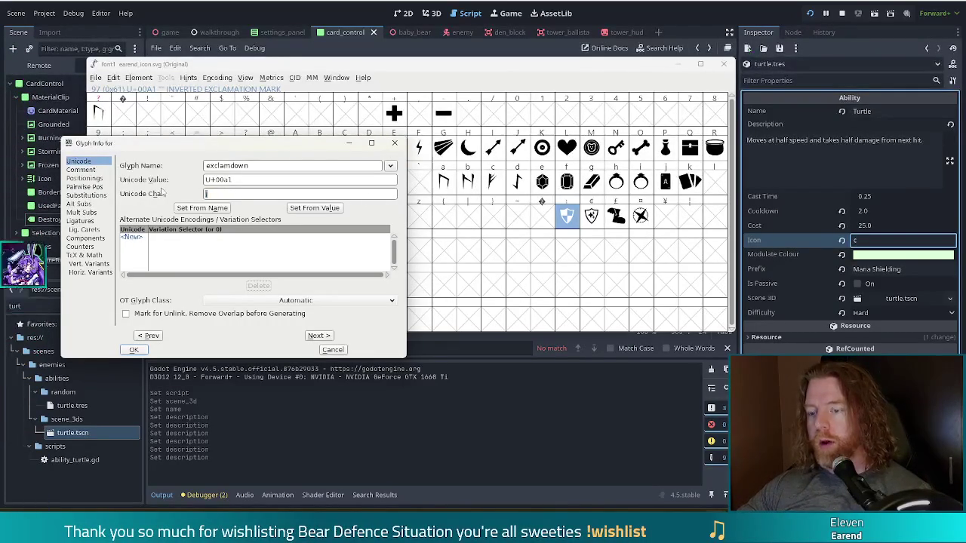
Look up the shield glyph (exclamdown, U+00A1) and return to Godot's Icon field.
{"action": "left_click", "coordinate": [394, 143]}
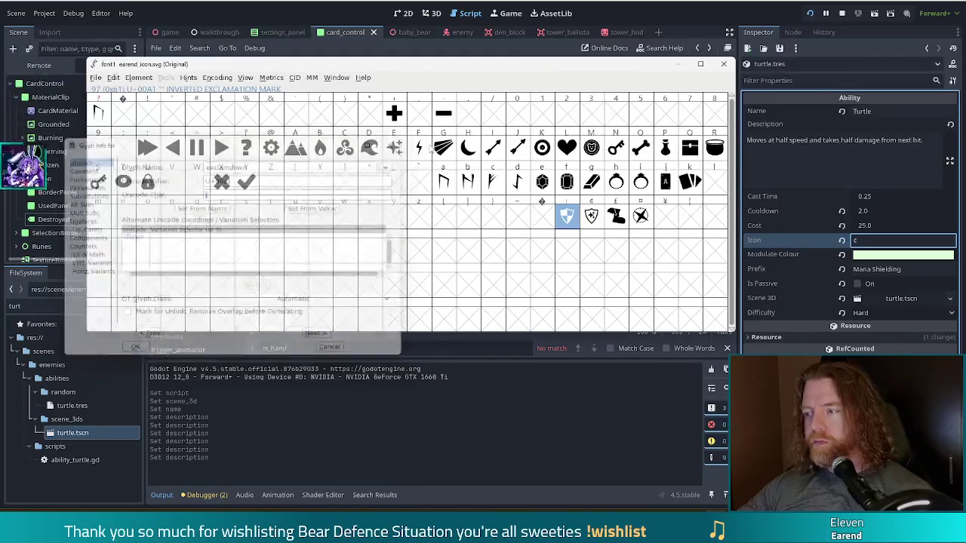
{"action": "left_click", "coordinate": [878, 240]}
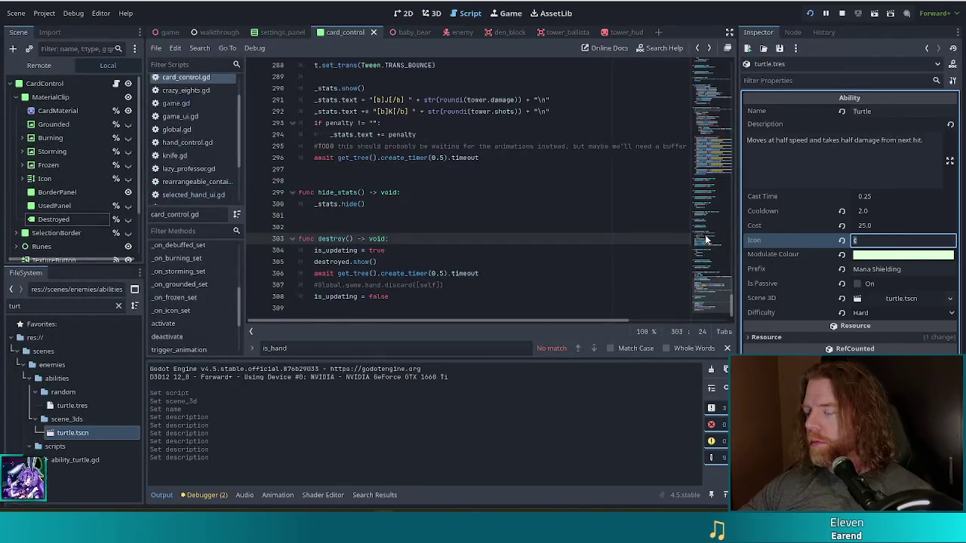
{"action": "key", "text": "alt+Tab"}
{"action": "right_click", "coordinate": [593, 218]}
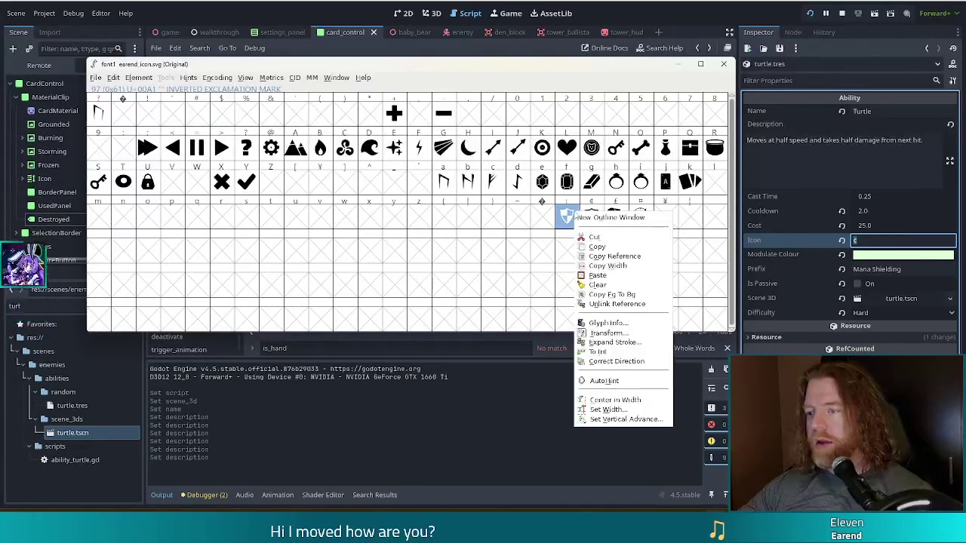
{"action": "left_click", "coordinate": [604, 326]}
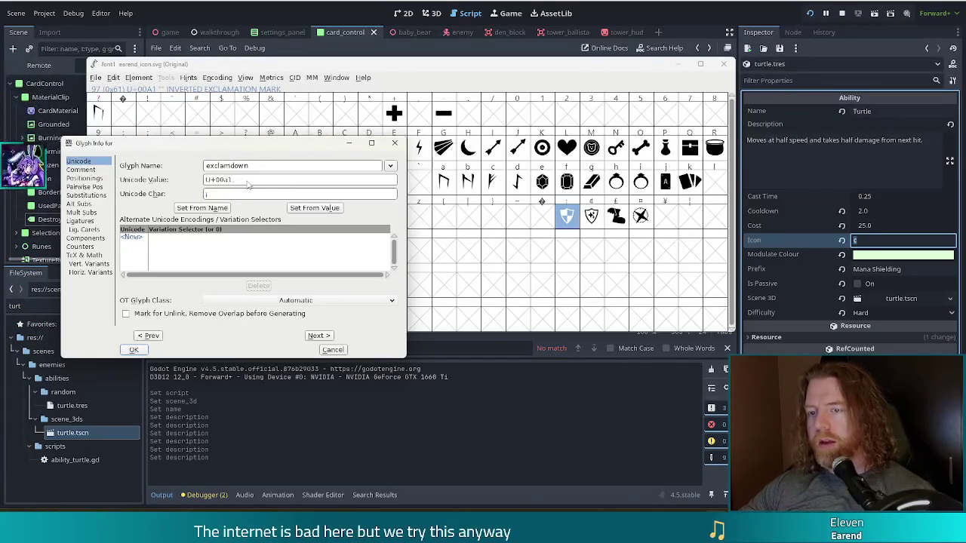
{"action": "left_click", "coordinate": [869, 240]}
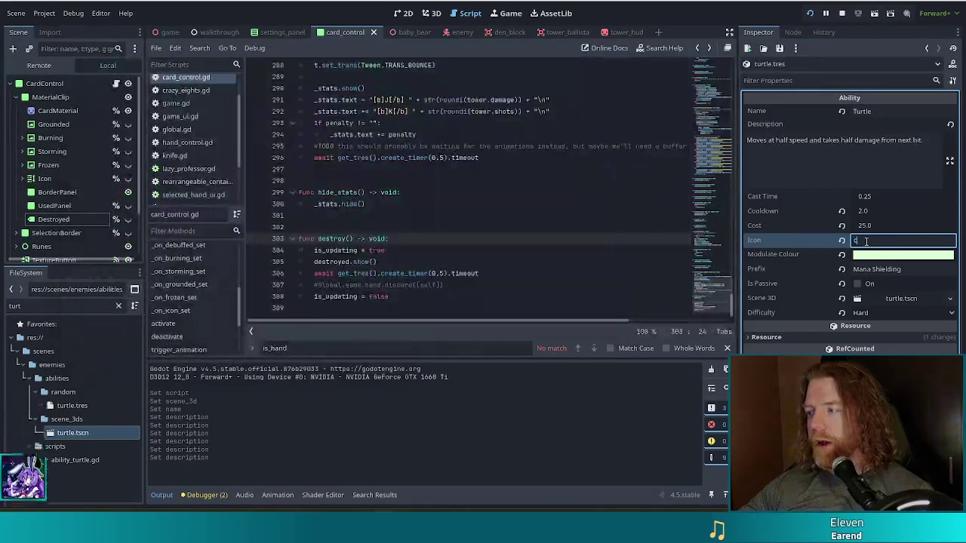
Paste the shield glyph's character into the Turtle ability's Icon field, then raise the FontForge glyph map.
{"action": "key", "text": "BackSpace"}
{"action": "key", "text": "ctrl+v"}
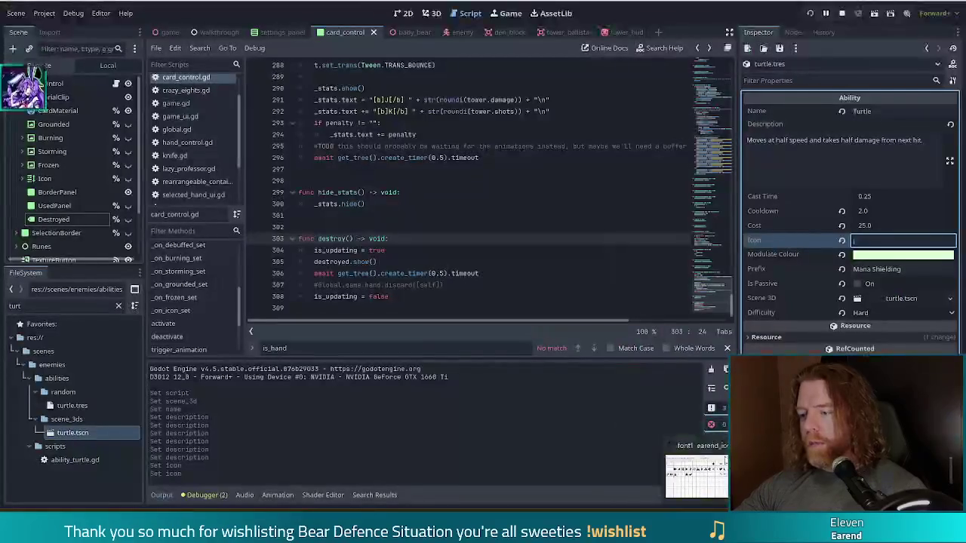
{"action": "left_click", "coordinate": [696, 474]}
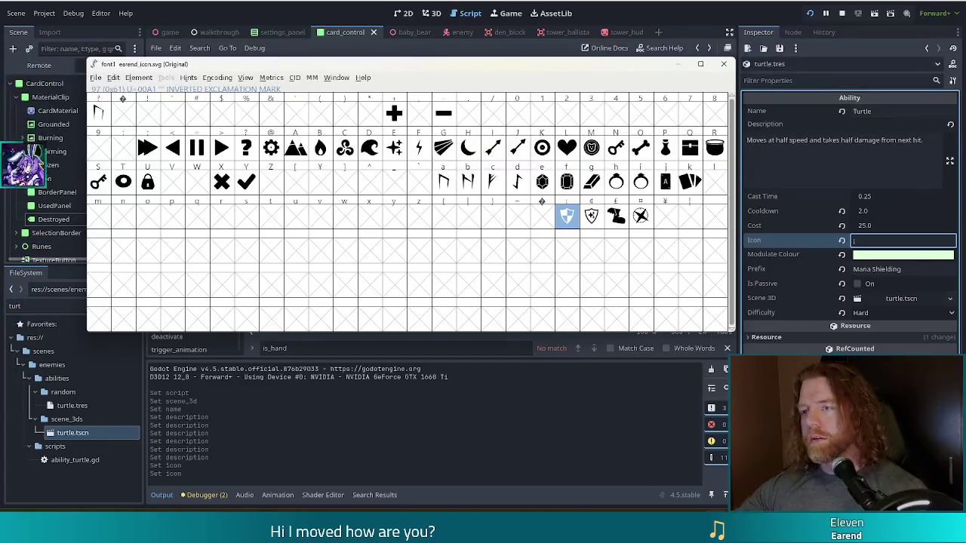
{"action": "left_click", "coordinate": [687, 30]}
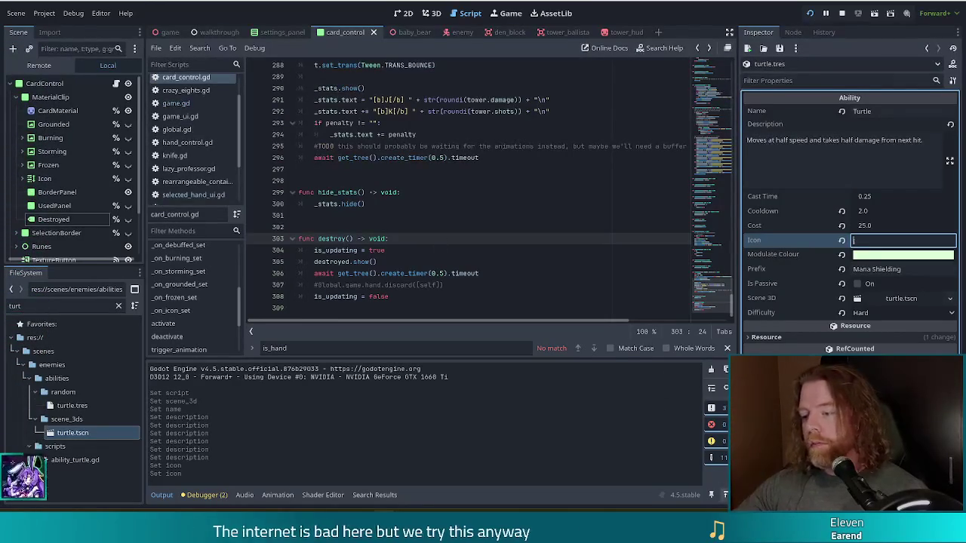
Switch to FontForge's earend_icon.svg glyph map with Alt+Tab.
{"action": "key", "text": "alt+Tab"}
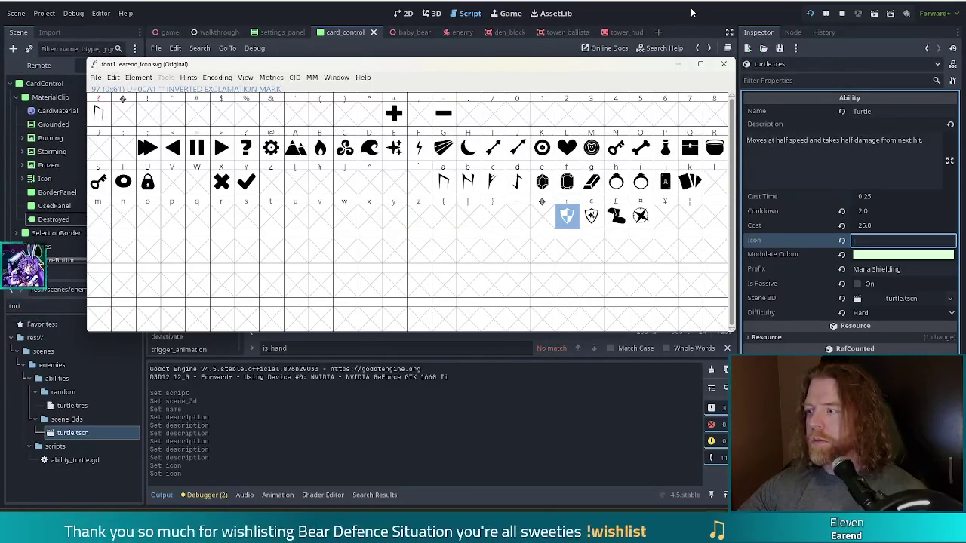
Bring the Godot script editor back in front of the FontForge glyph map.
{"action": "left_click", "coordinate": [677, 33]}
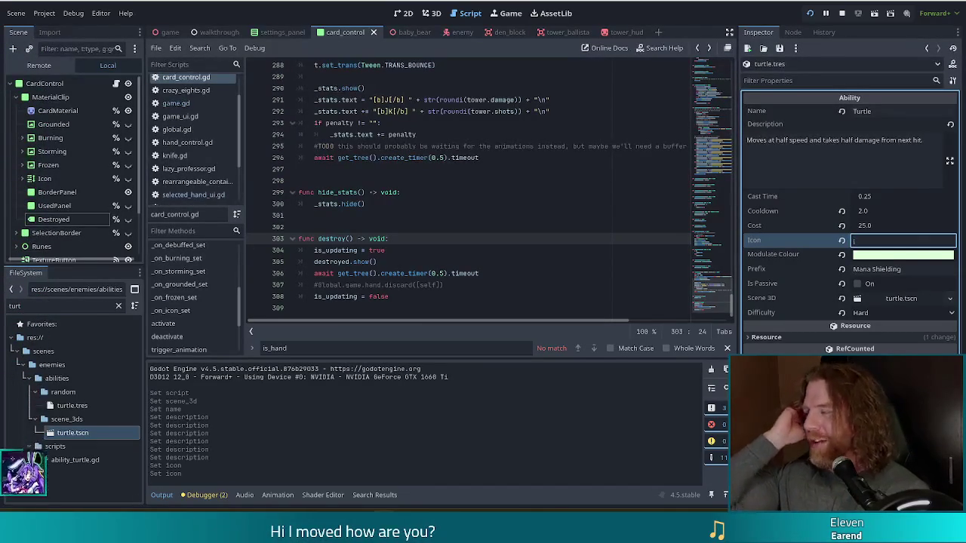
Drag through the turtle.tres Inspector while working on the Turtle ability's Icon field.
{"action": "left_click_drag", "start_coordinate": [23, 353], "coordinate": [23, 275]}
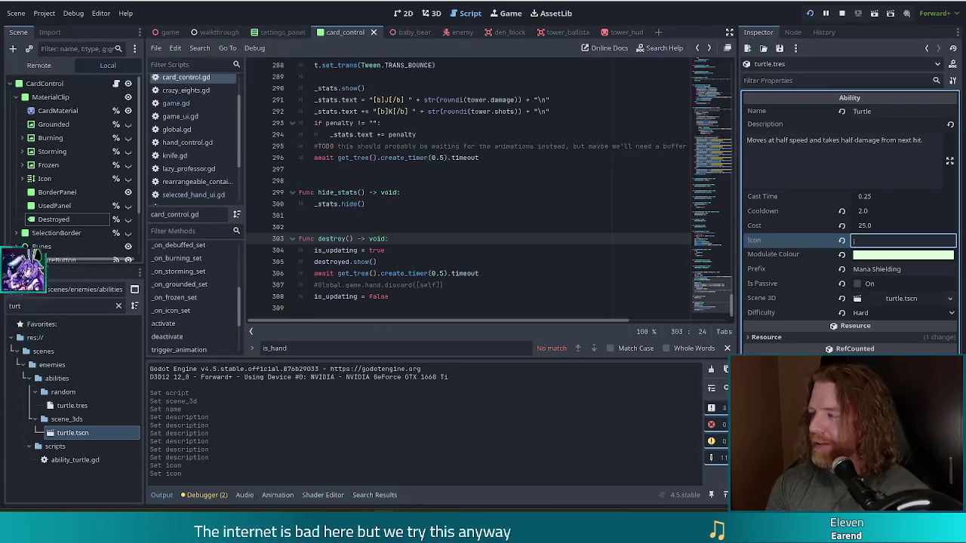
{"action": "mouse_move", "coordinate": [22, 118]}
{"action": "left_mouse_down"}
{"action": "mouse_move", "coordinate": [22, 45]}
{"action": "mouse_move", "coordinate": [23, 156]}
{"action": "left_mouse_up"}
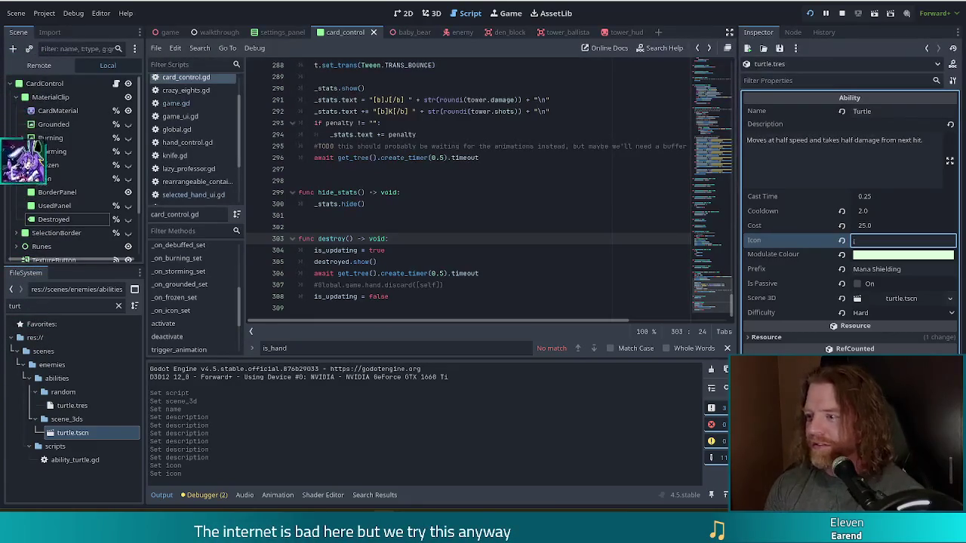
{"action": "left_click_drag", "start_coordinate": [22, 311], "coordinate": [22, 390]}
{"action": "mouse_move", "coordinate": [22, 467]}
{"action": "left_mouse_down"}
{"action": "mouse_move", "coordinate": [22, 508]}
{"action": "mouse_move", "coordinate": [22, 273]}
{"action": "left_mouse_up"}
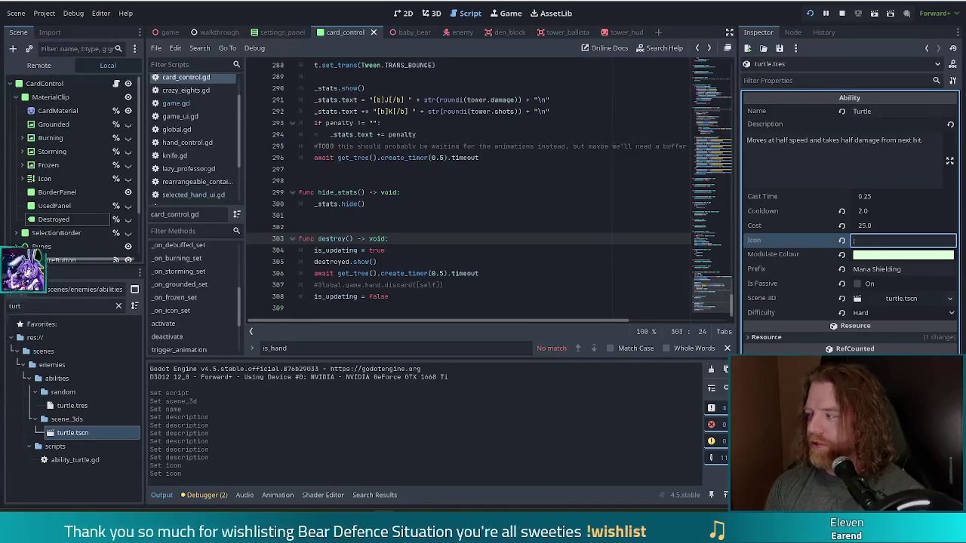
{"action": "mouse_move", "coordinate": [23, 196]}
{"action": "left_mouse_down"}
{"action": "mouse_move", "coordinate": [22, 80]}
{"action": "mouse_move", "coordinate": [22, 156]}
{"action": "left_mouse_up"}
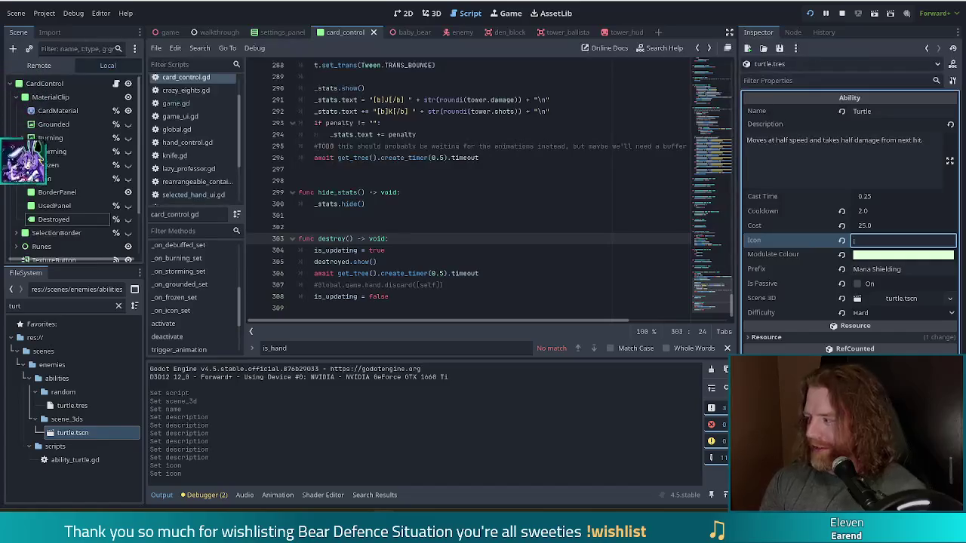
{"action": "left_click_drag", "start_coordinate": [23, 234], "coordinate": [23, 509]}
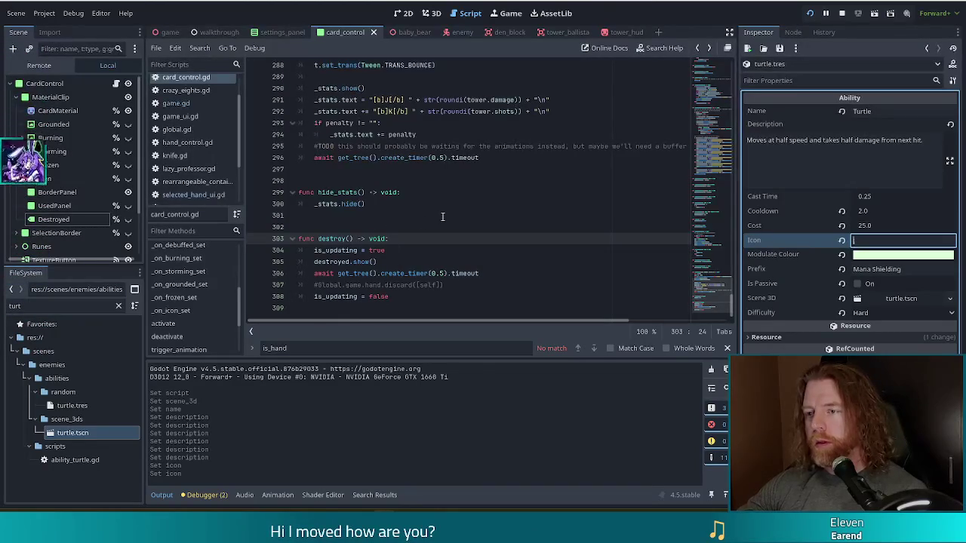
Commit the Icon entry, close all scripts with File > Close All, and reopen ability_turtle.gd.
{"action": "left_click", "coordinate": [488, 286]}
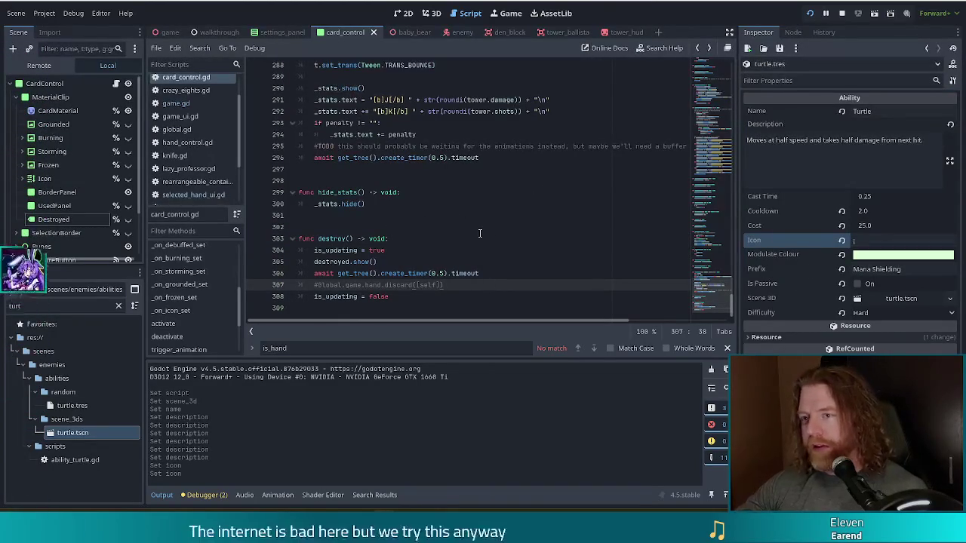
{"action": "scroll", "coordinate": [235, 129], "scroll_direction": "up", "scroll_amount": 2}
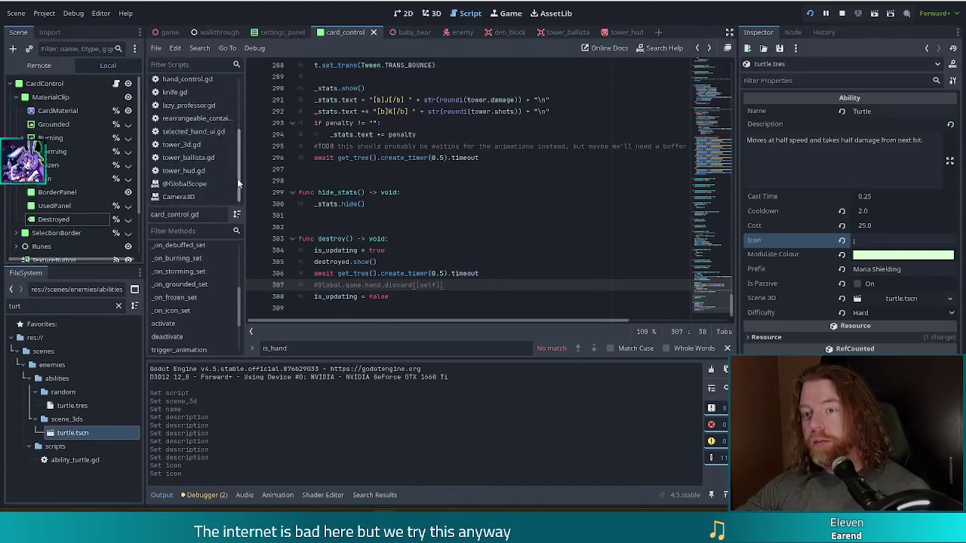
{"action": "left_click", "coordinate": [157, 48]}
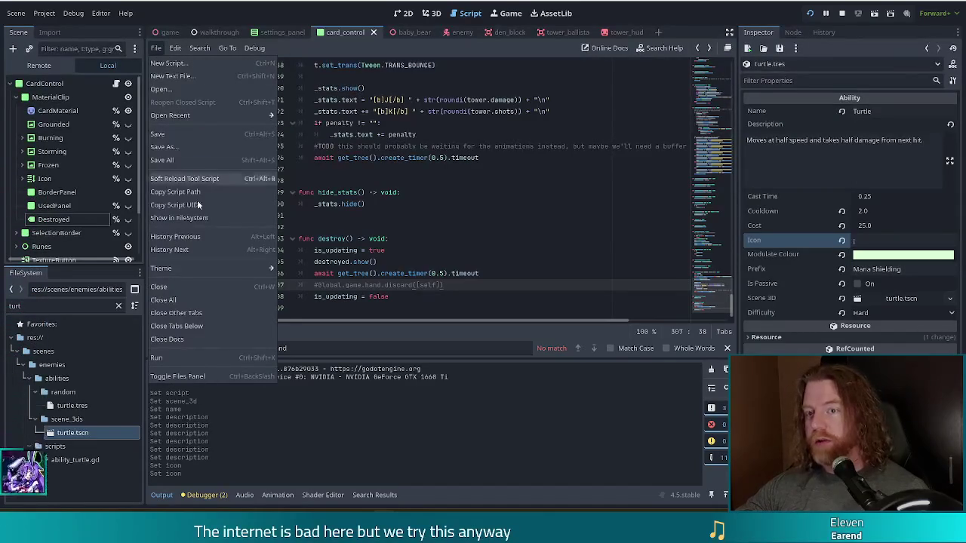
{"action": "left_click", "coordinate": [170, 301]}
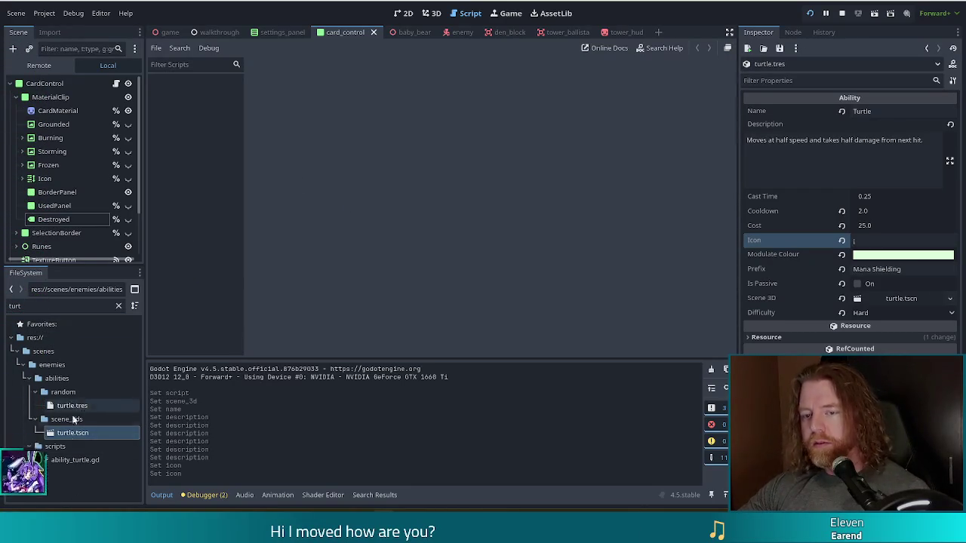
{"action": "left_click", "coordinate": [77, 461]}
{"action": "double_click", "coordinate": [77, 460]}
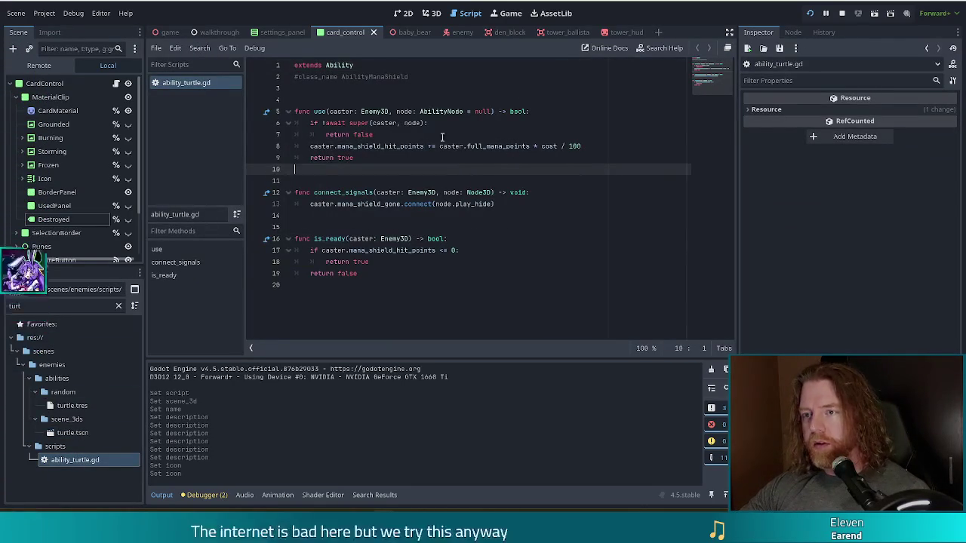
Inspect caster.mana_shield_hit_points on line 8 and filter the FileSystem dock to 'enemy'.
{"action": "left_click", "coordinate": [519, 137]}
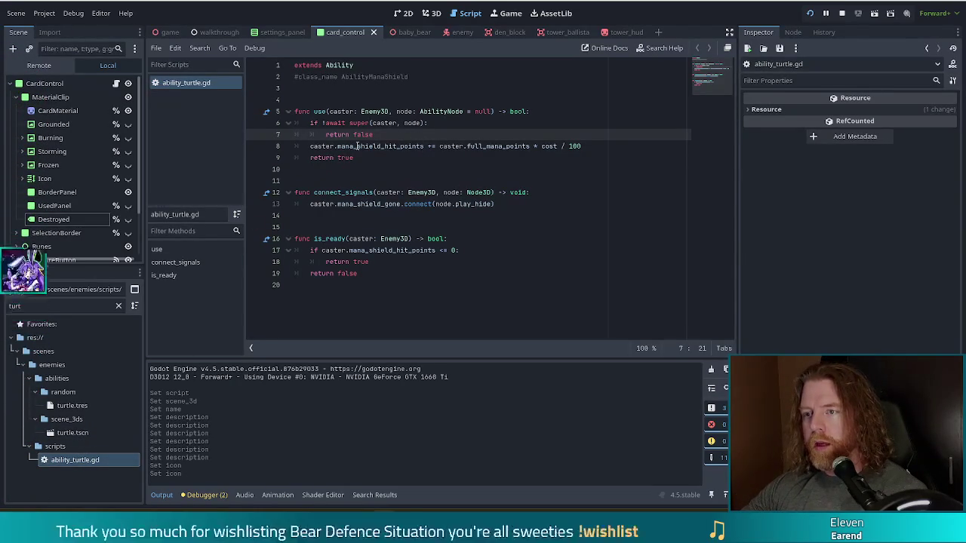
{"action": "mouse_move", "coordinate": [319, 146]}
{"action": "left_mouse_down"}
{"action": "mouse_move", "coordinate": [440, 147]}
{"action": "mouse_move", "coordinate": [426, 147]}
{"action": "left_mouse_up"}
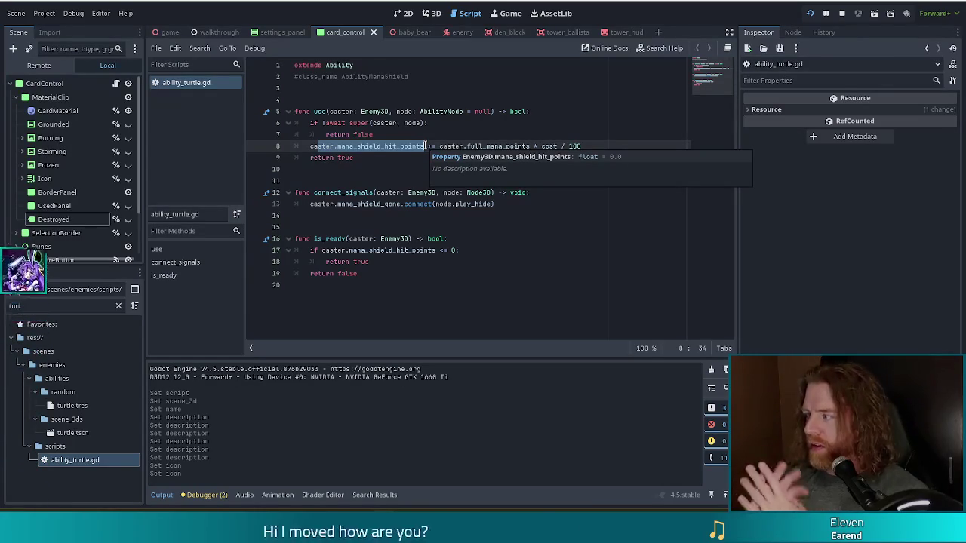
{"action": "left_click", "coordinate": [65, 305]}
{"action": "left_click_drag", "start_coordinate": [65, 305], "coordinate": [2, 305]}
{"action": "type", "text": "enemy"}
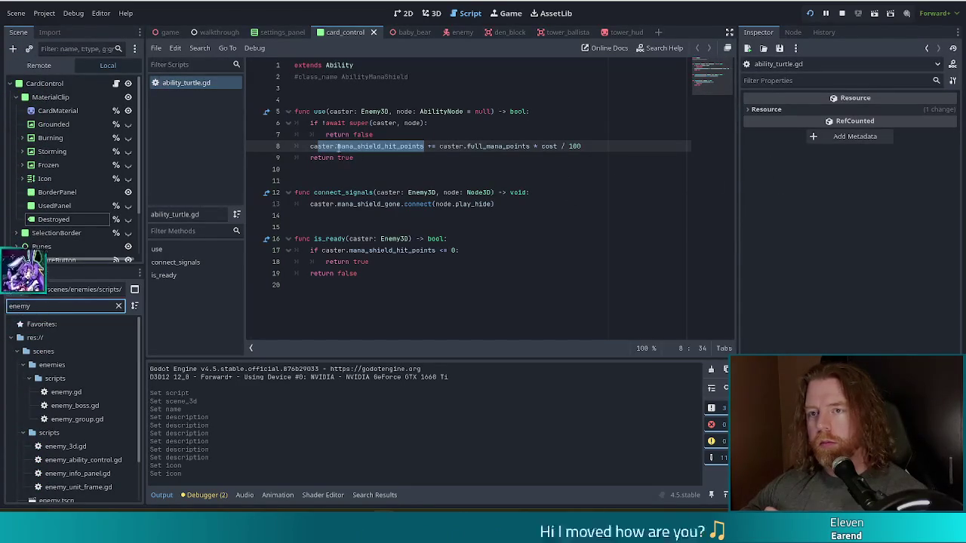
{"action": "left_click", "coordinate": [409, 146]}
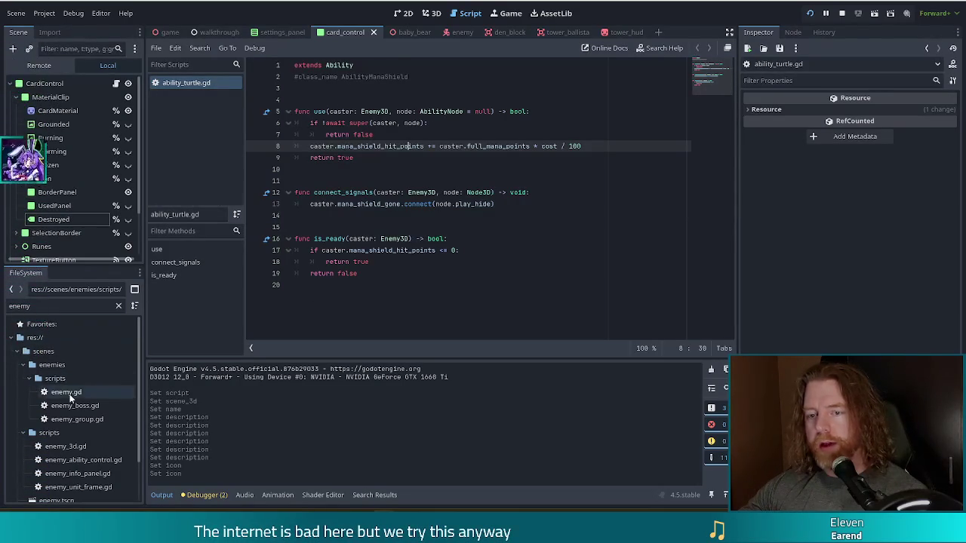
Open enemy_3d.gd from the filtered FileSystem dock and scroll down through its code.
{"action": "double_click", "coordinate": [65, 446]}
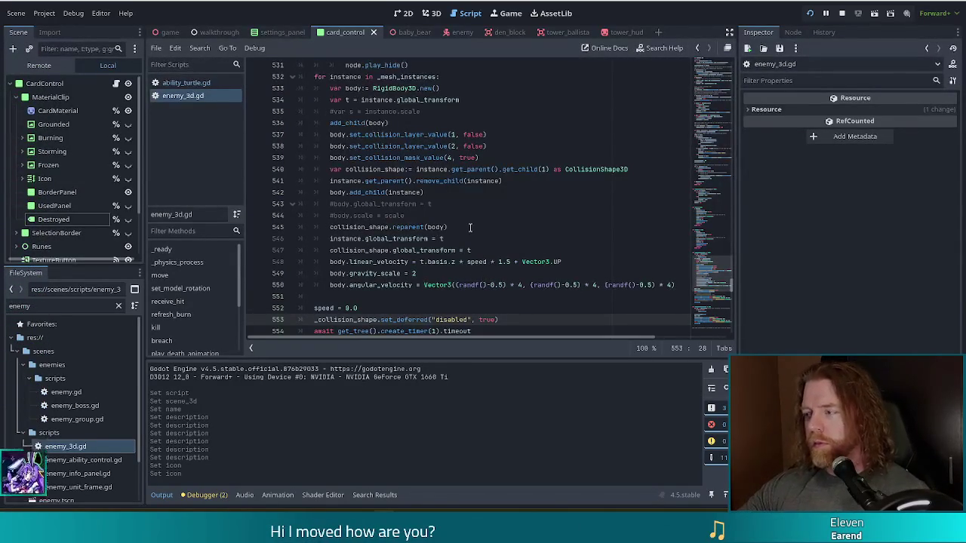
{"action": "scroll", "coordinate": [470, 229], "scroll_direction": "down", "scroll_amount": 1}
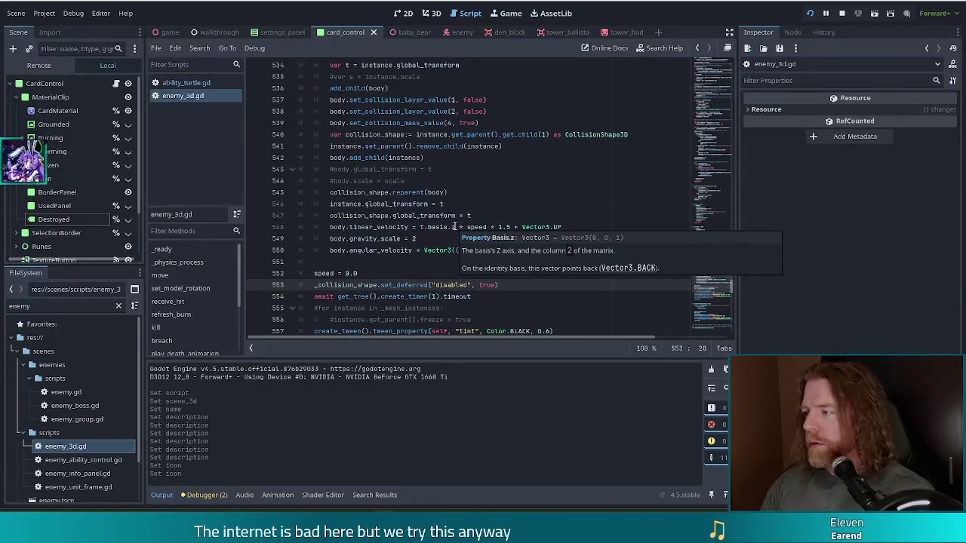
{"action": "left_click", "coordinate": [474, 261]}
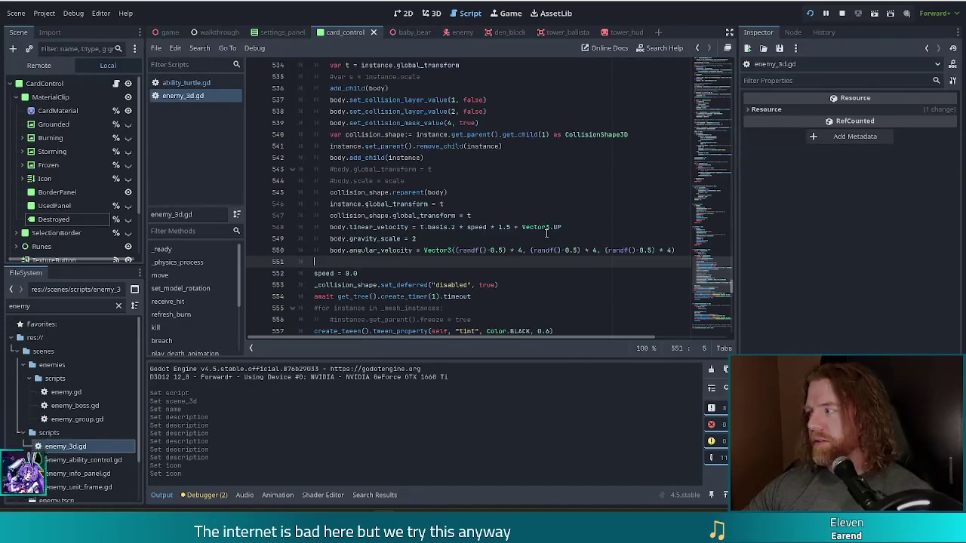
{"action": "mouse_move", "coordinate": [545, 233]}
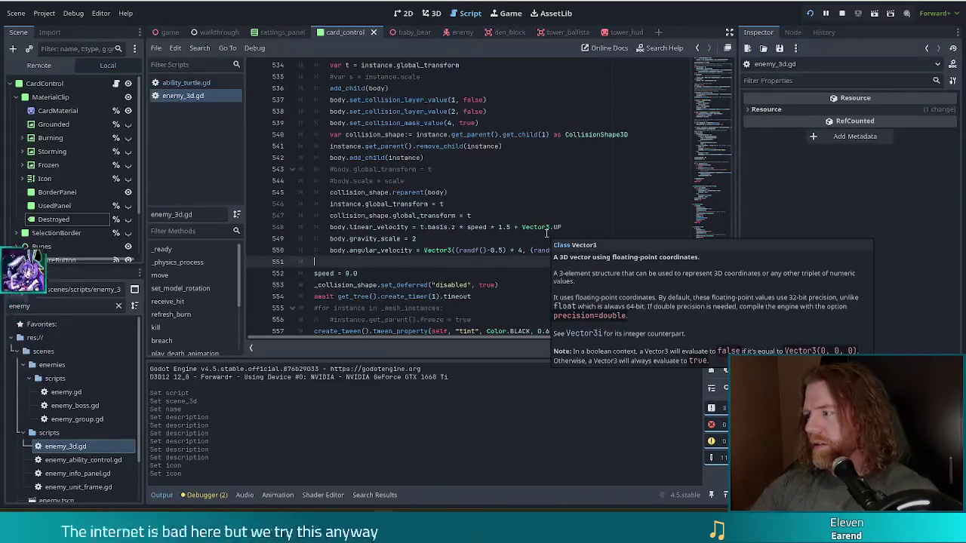
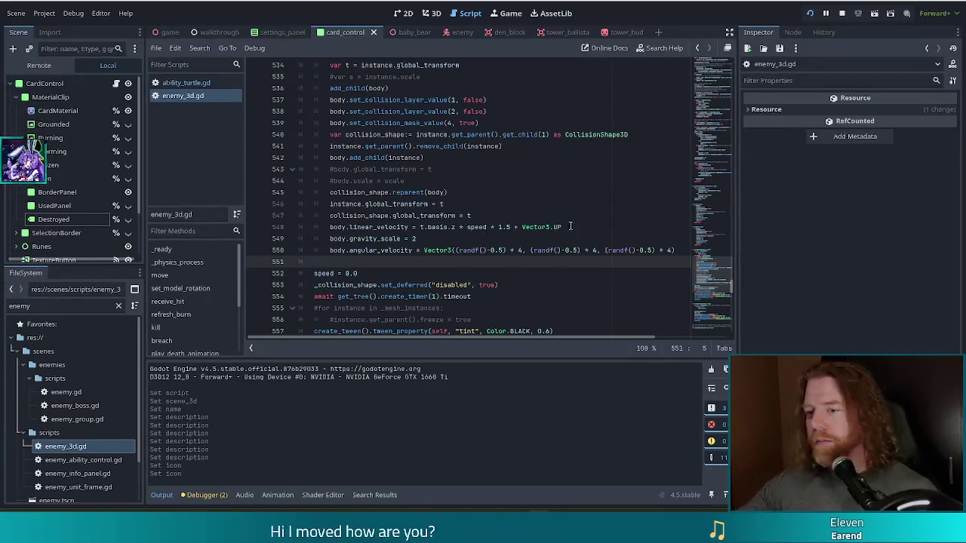
Place the caret on the empty line 551 below the angular_velocity line.
{"action": "left_click", "coordinate": [565, 255]}
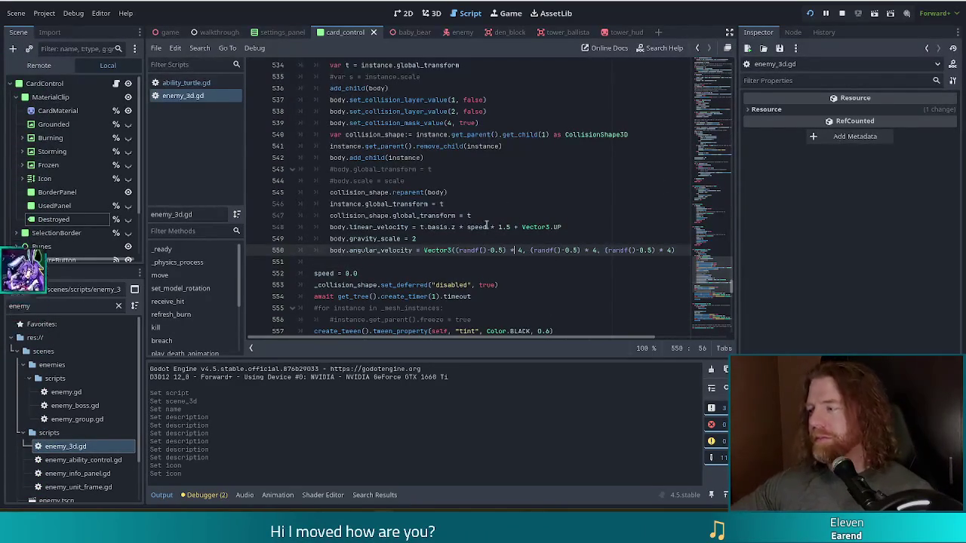
{"action": "mouse_move", "coordinate": [477, 237]}
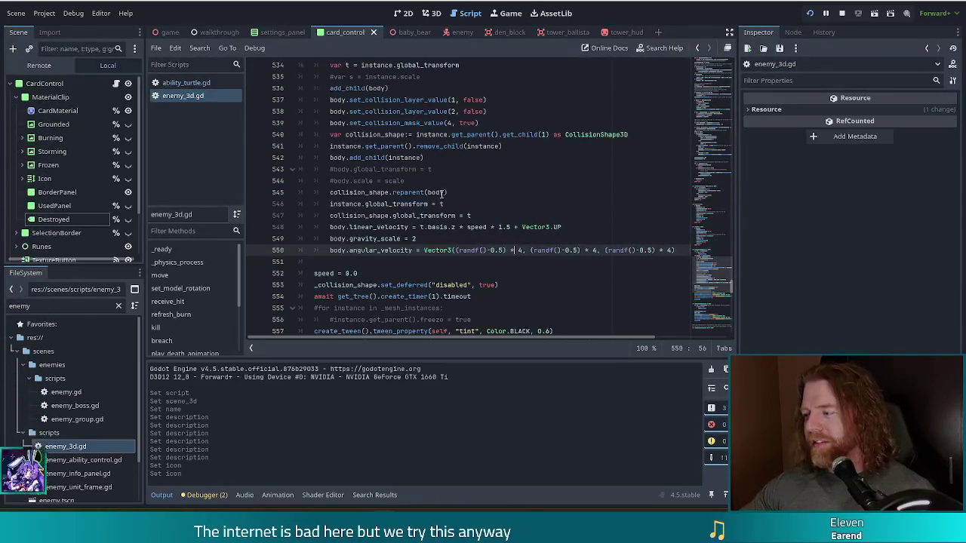
{"action": "mouse_move", "coordinate": [442, 200]}
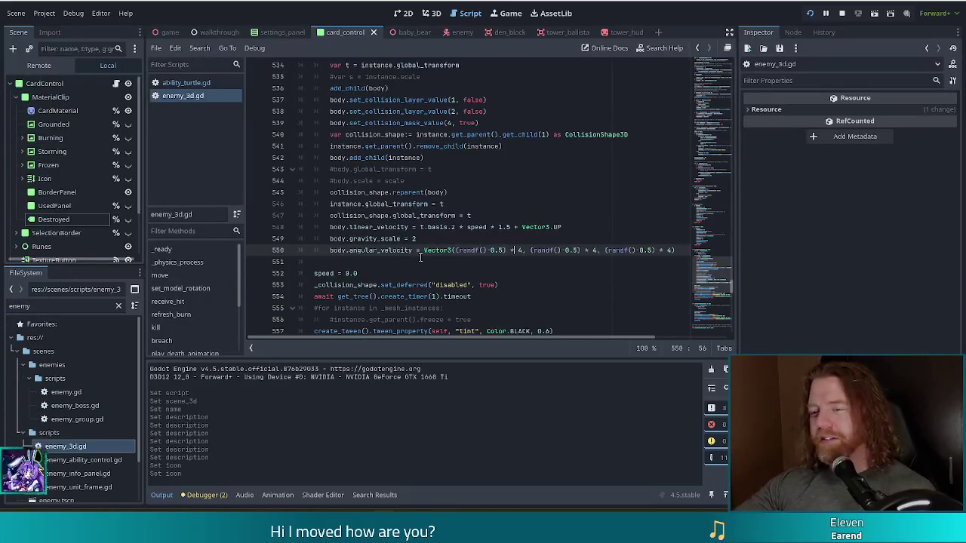
{"action": "left_click", "coordinate": [355, 259]}
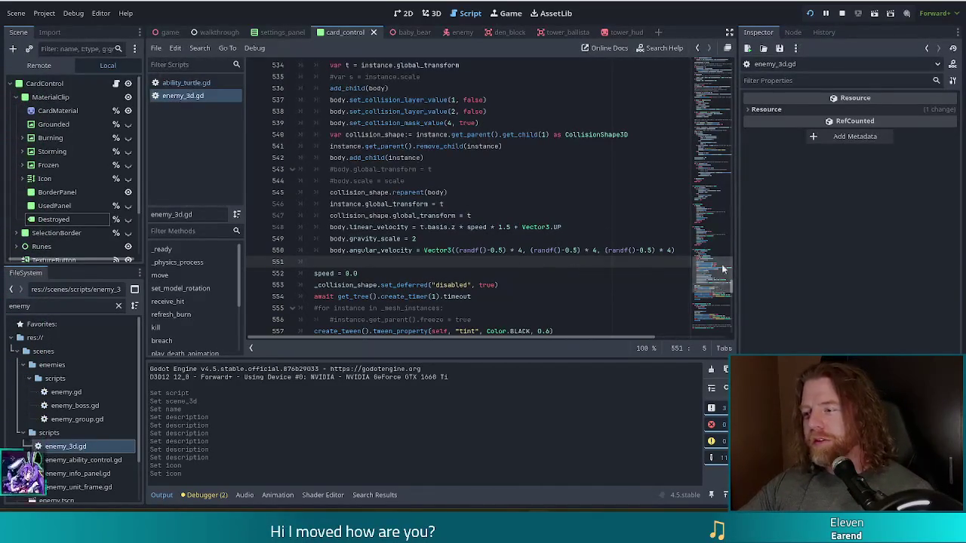
Scroll to the top of enemy_3d.gd past MODULATE_TIME to the full_hit_points setter.
{"action": "scroll", "coordinate": [499, 188], "scroll_direction": "up", "scroll_amount": 20}
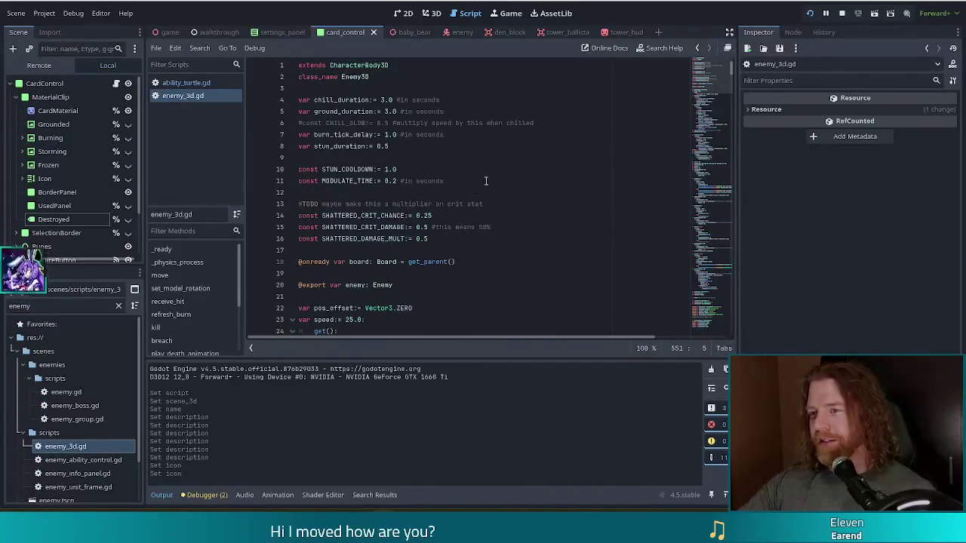
{"action": "left_click", "coordinate": [453, 181]}
{"action": "scroll", "coordinate": [477, 168], "scroll_direction": "down", "scroll_amount": 3}
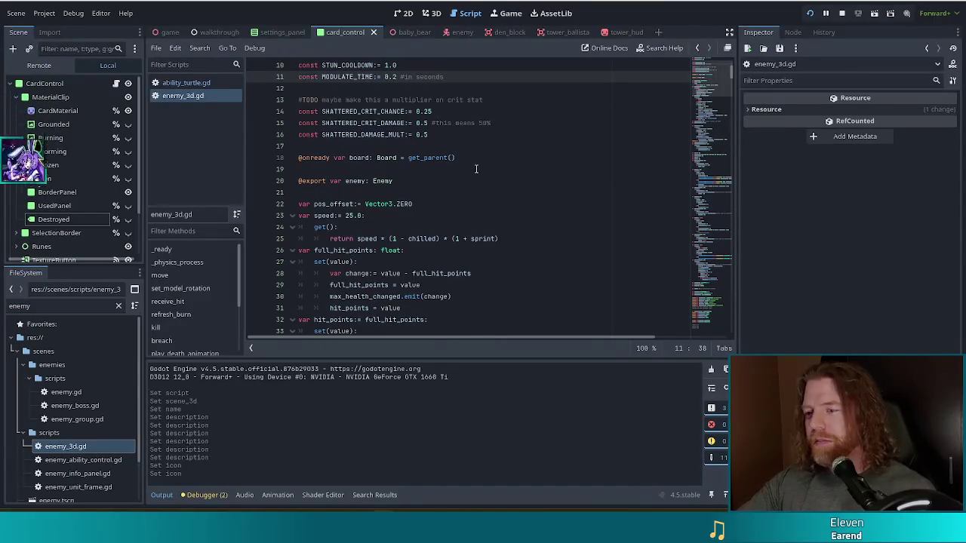
{"action": "scroll", "coordinate": [453, 189], "scroll_direction": "down", "scroll_amount": 2}
{"action": "left_click", "coordinate": [387, 215]}
{"action": "scroll", "coordinate": [420, 215], "scroll_direction": "down", "scroll_amount": 1}
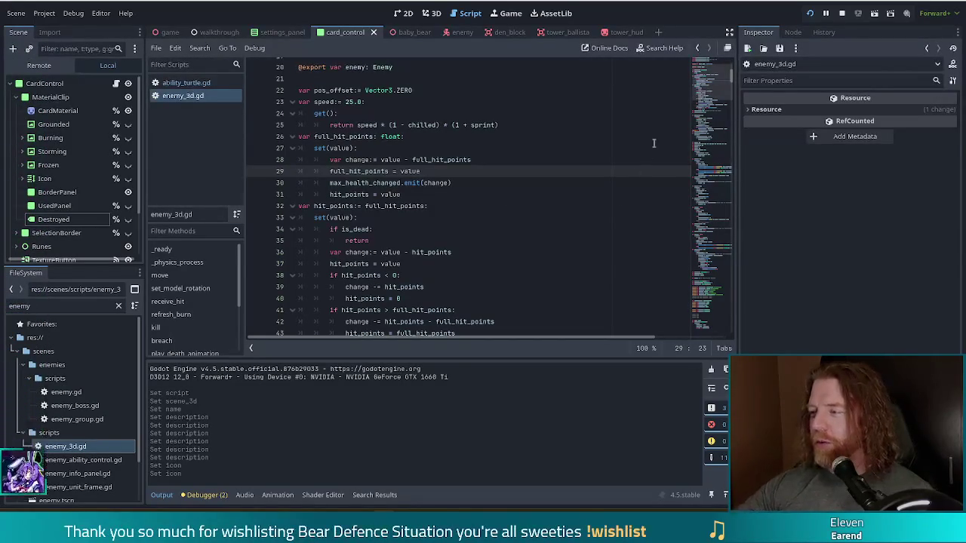
{"action": "left_click_drag", "start_coordinate": [712, 86], "coordinate": [713, 102]}
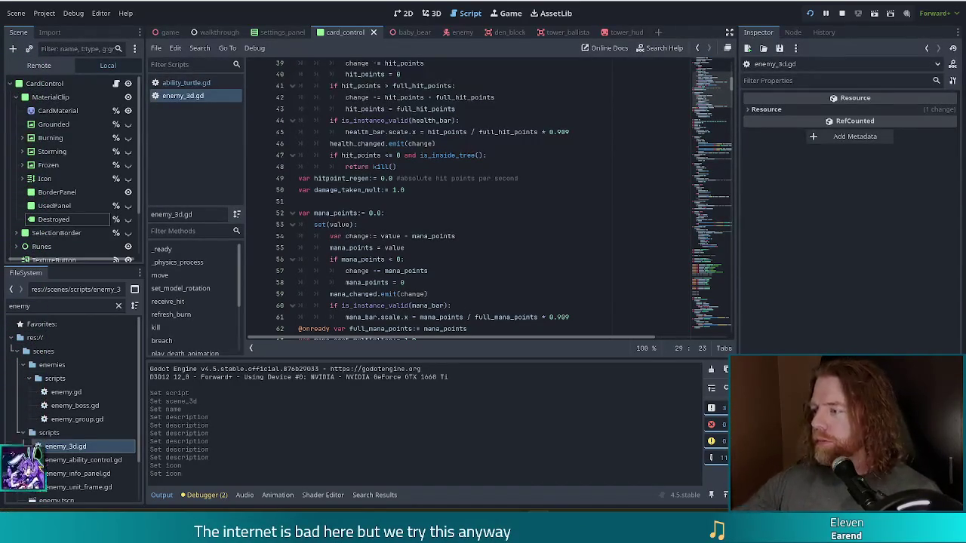
Place the caret at the hit_points setter on line 46 and near the damage_taken_mult declaration.
{"action": "left_click", "coordinate": [454, 283]}
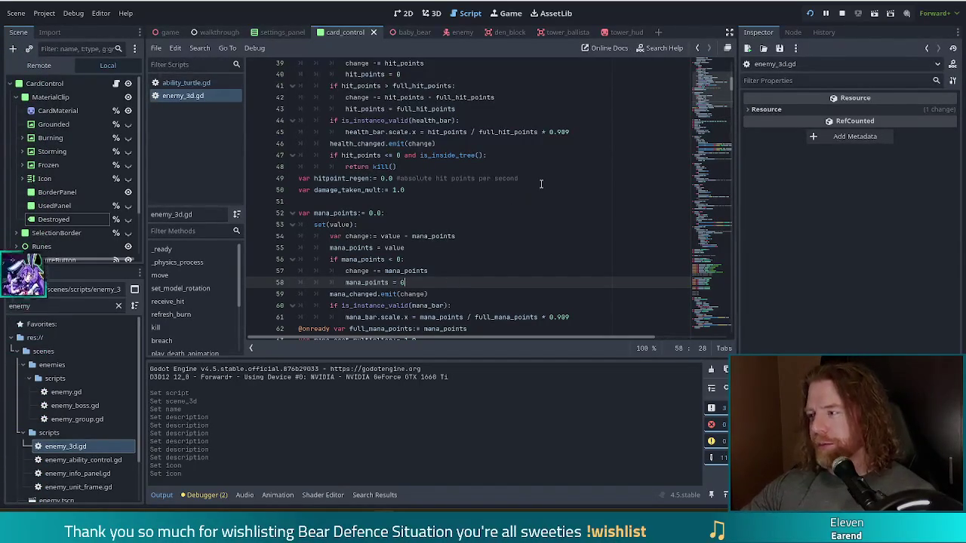
{"action": "scroll", "coordinate": [540, 170], "scroll_direction": "up", "scroll_amount": 4}
{"action": "scroll", "coordinate": [540, 171], "scroll_direction": "up", "scroll_amount": 3}
{"action": "scroll", "coordinate": [537, 173], "scroll_direction": "down", "scroll_amount": 2}
{"action": "scroll", "coordinate": [506, 181], "scroll_direction": "down", "scroll_amount": 3}
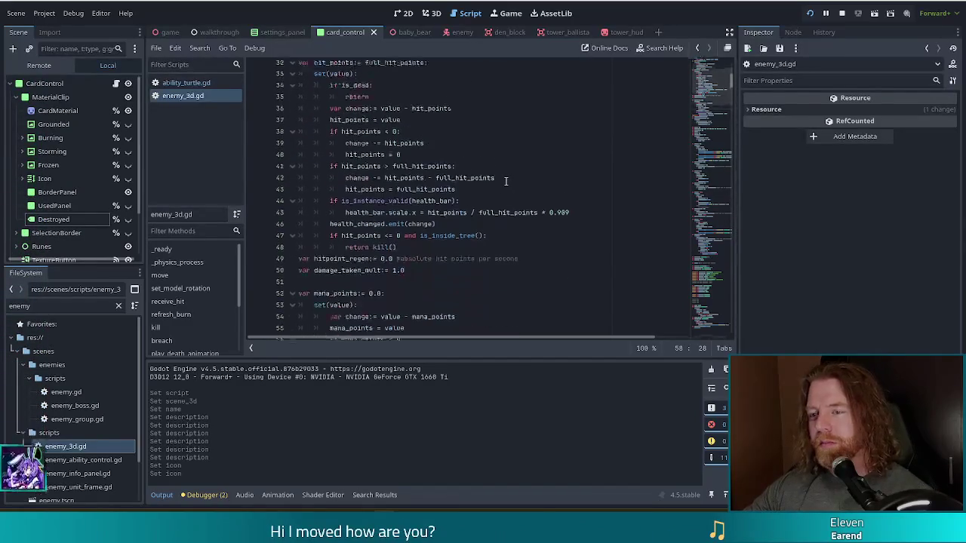
{"action": "left_click", "coordinate": [427, 208]}
{"action": "left_click", "coordinate": [422, 255]}
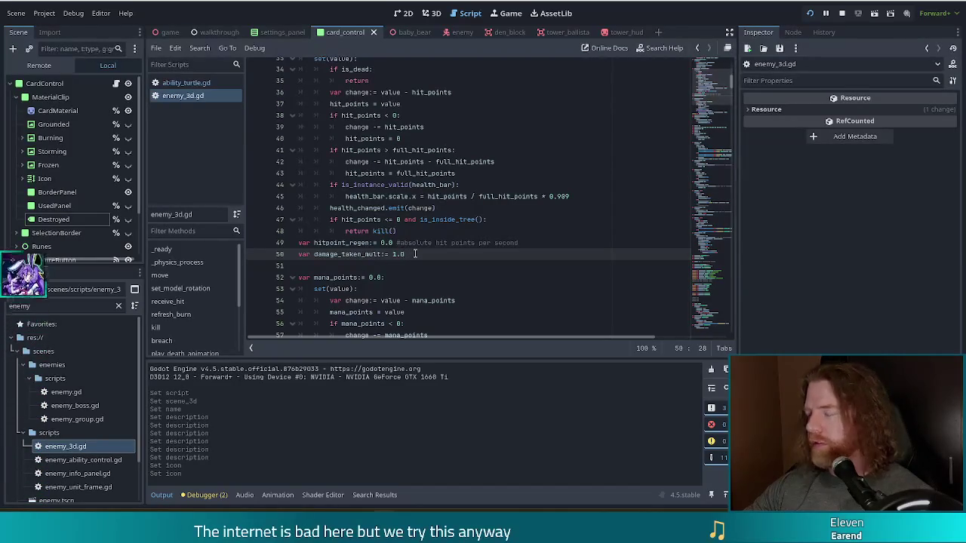
{"action": "left_click", "coordinate": [433, 209]}
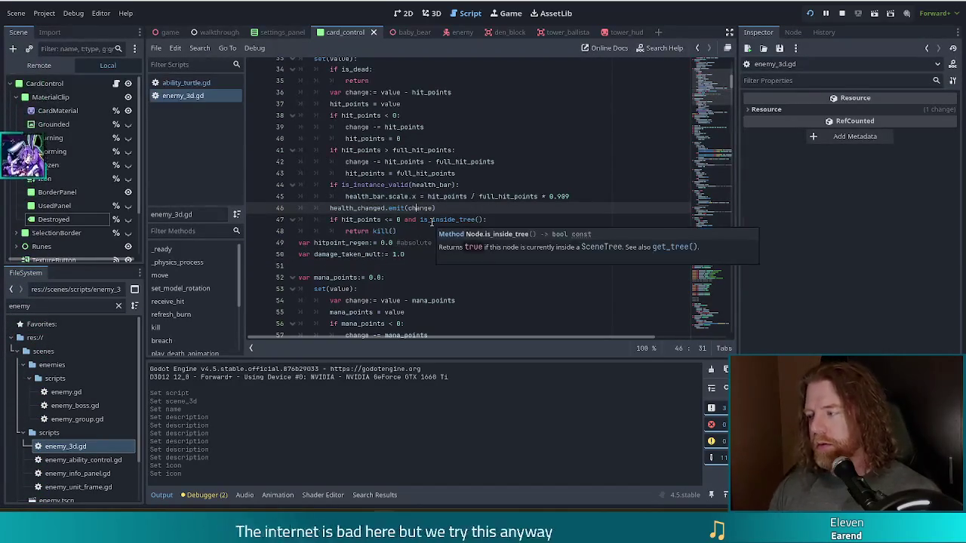
Start a Find in Files search of res:// for 'damage_take'.
{"action": "key", "text": "ctrl+shift+f"}
{"action": "type", "text": "damage"}
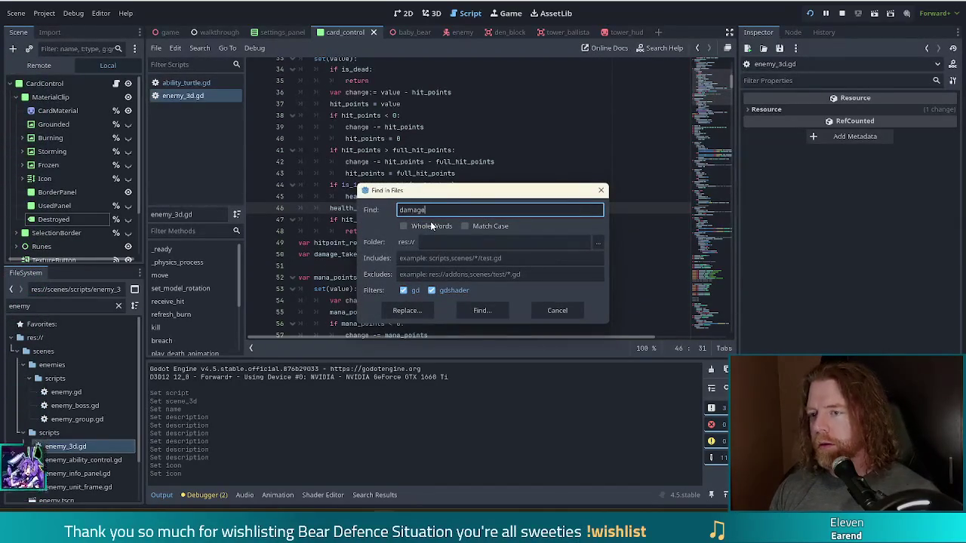
{"action": "type", "text": "_take"}
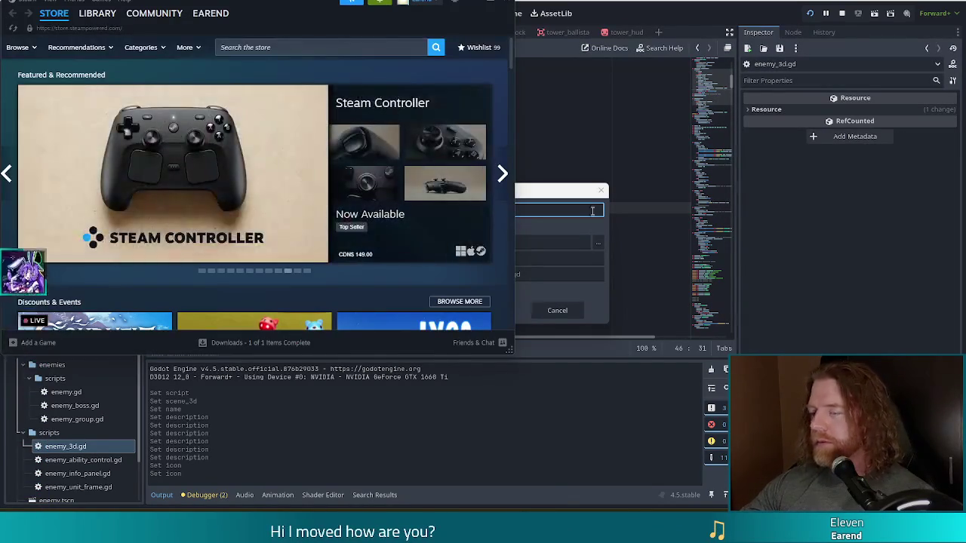
Search the Steam store for 'planted', open the Planted! page, and maximize the window.
{"action": "left_click", "coordinate": [289, 48]}
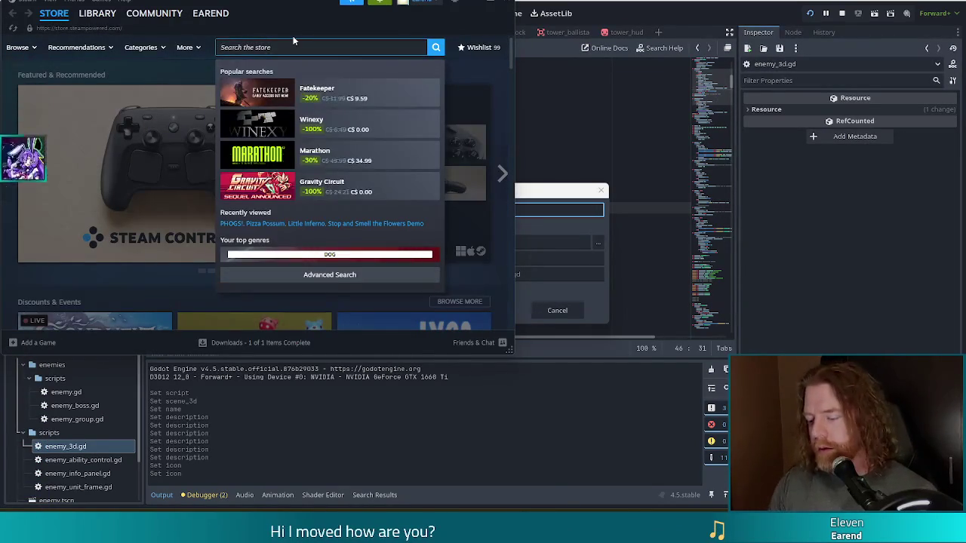
{"action": "type", "text": "planted"}
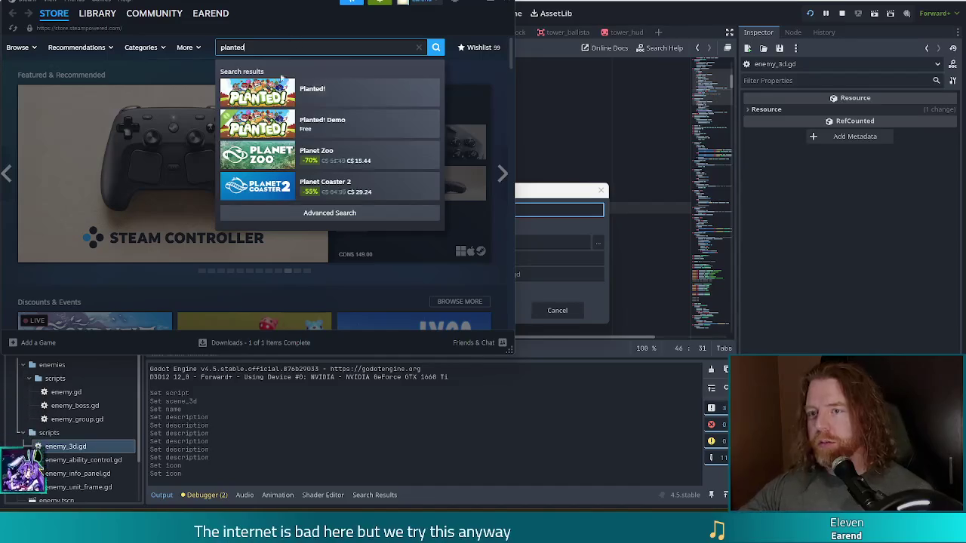
{"action": "left_click", "coordinate": [271, 93]}
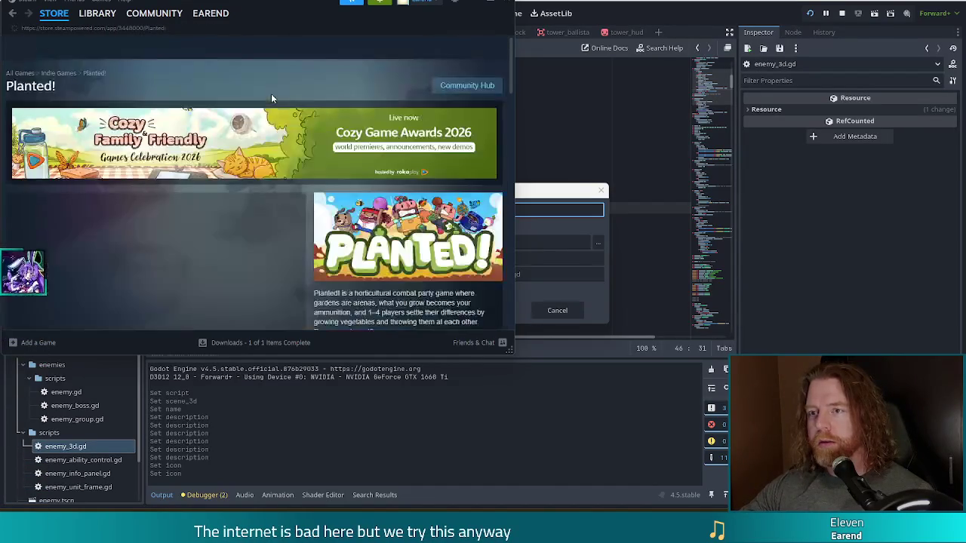
{"action": "left_click", "coordinate": [491, 2]}
{"action": "scroll", "coordinate": [483, 272], "scroll_direction": "down", "scroll_amount": 2}
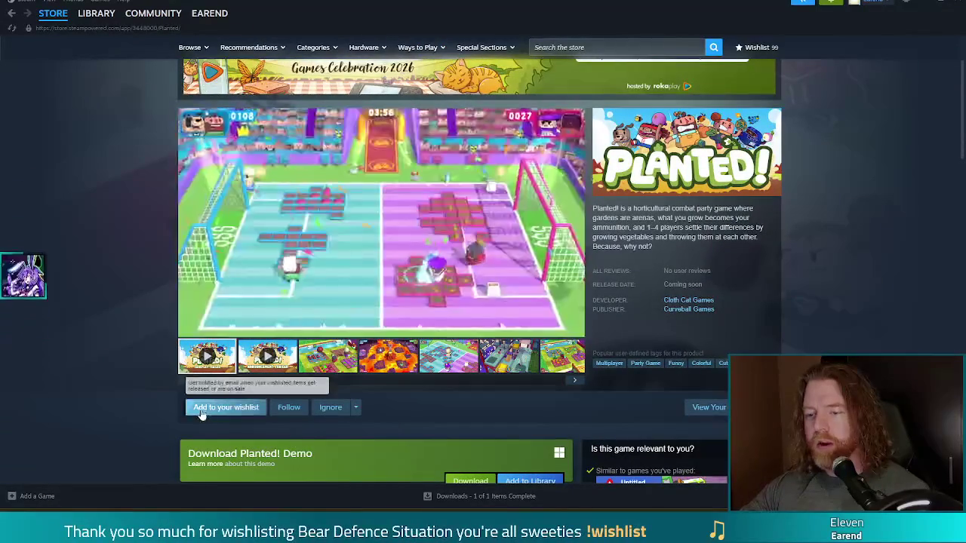
Wishlist and follow Planted!, then scroll down its store page.
{"action": "left_click", "coordinate": [226, 407]}
{"action": "left_click", "coordinate": [277, 413]}
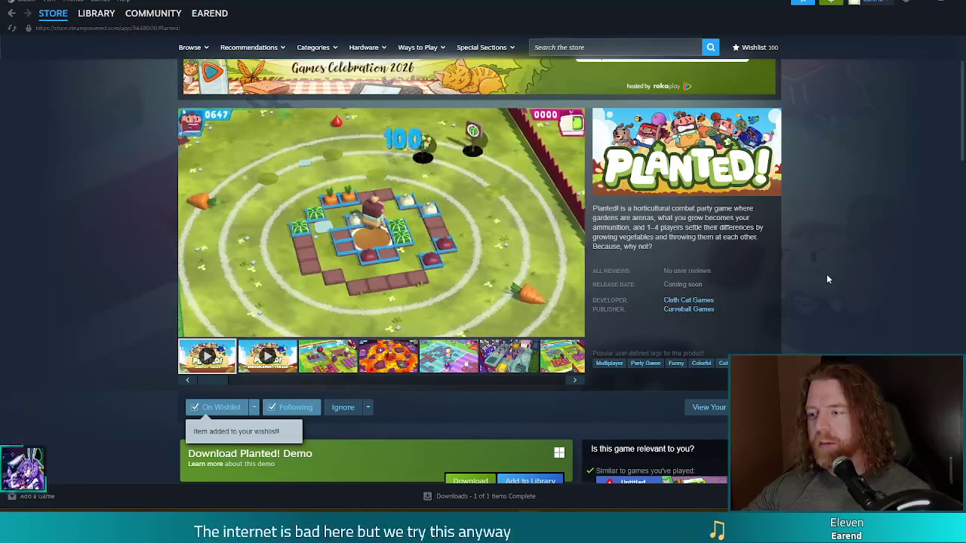
{"action": "scroll", "coordinate": [823, 271], "scroll_direction": "down", "scroll_amount": 3}
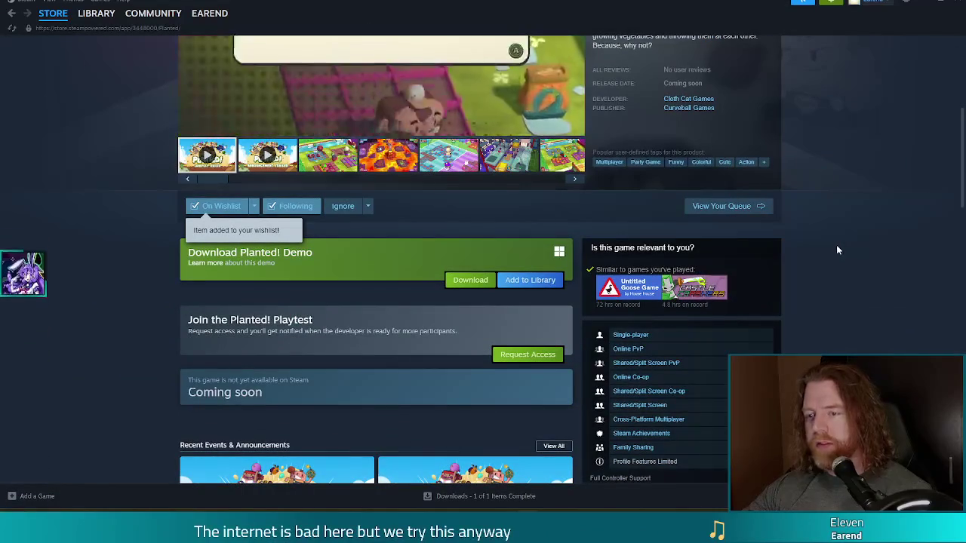
{"action": "scroll", "coordinate": [143, 273], "scroll_direction": "down", "scroll_amount": 1}
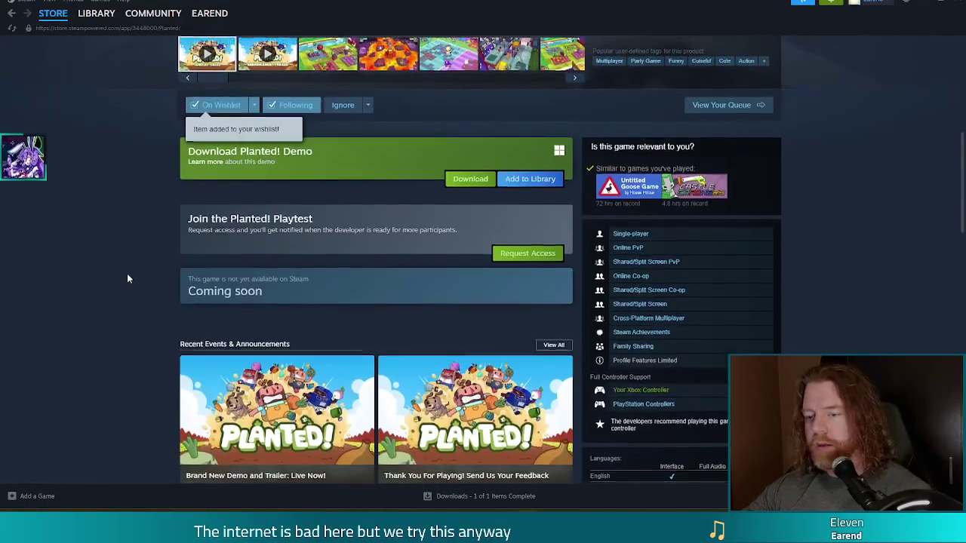
{"action": "scroll", "coordinate": [127, 273], "scroll_direction": "down", "scroll_amount": 4}
{"action": "scroll", "coordinate": [126, 269], "scroll_direction": "down", "scroll_amount": 5}
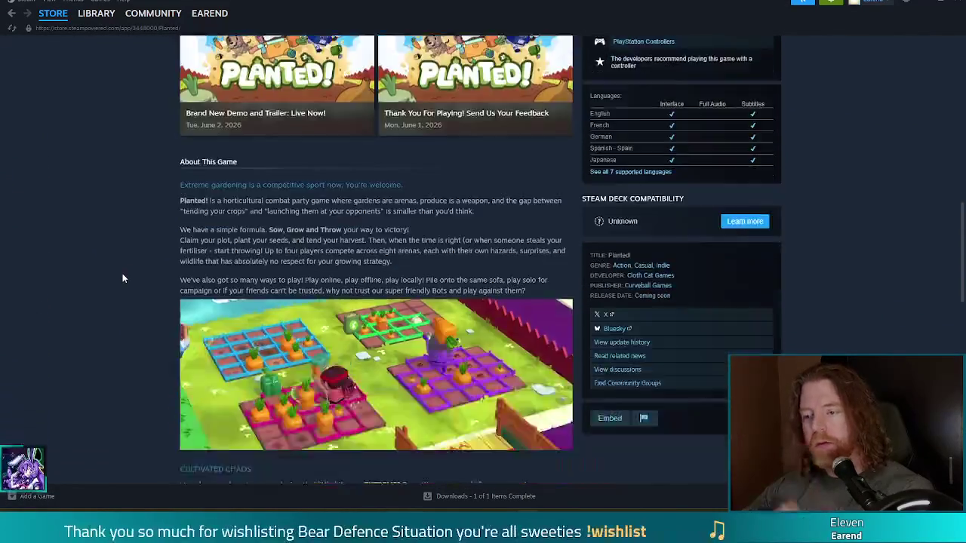
{"action": "scroll", "coordinate": [129, 318], "scroll_direction": "down", "scroll_amount": 2}
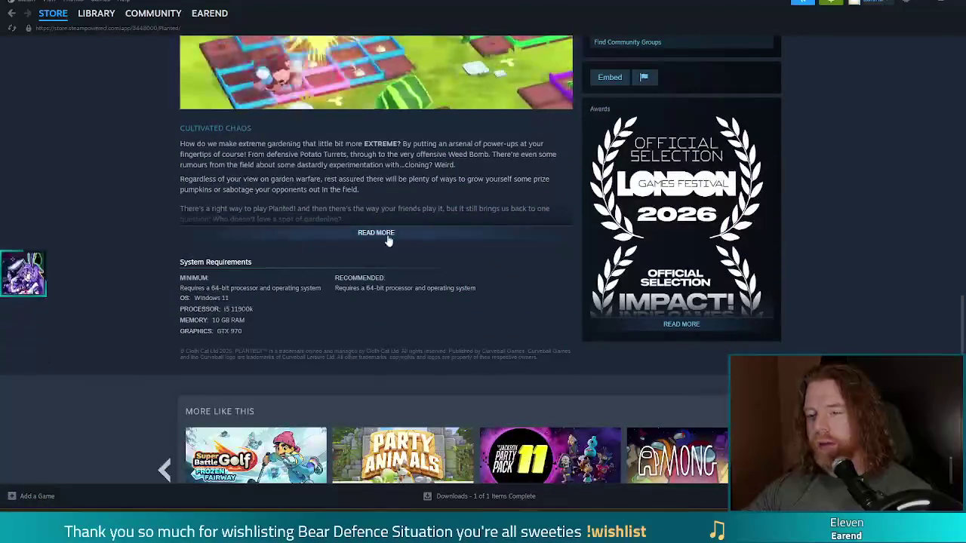
Expand the full About This Game description, read it, and go back to the editor.
{"action": "left_click", "coordinate": [381, 235]}
{"action": "scroll", "coordinate": [123, 227], "scroll_direction": "down", "scroll_amount": 8}
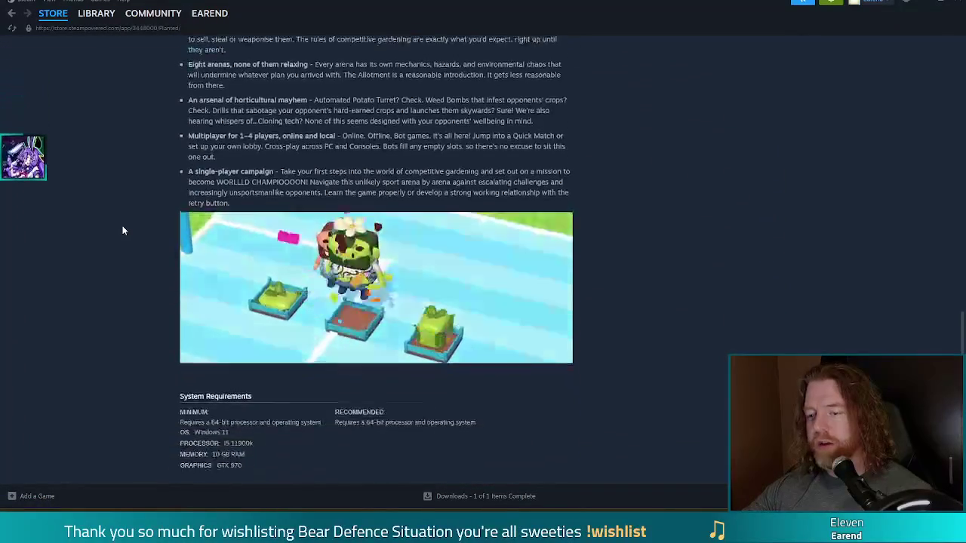
{"action": "scroll", "coordinate": [123, 231], "scroll_direction": "down", "scroll_amount": 3}
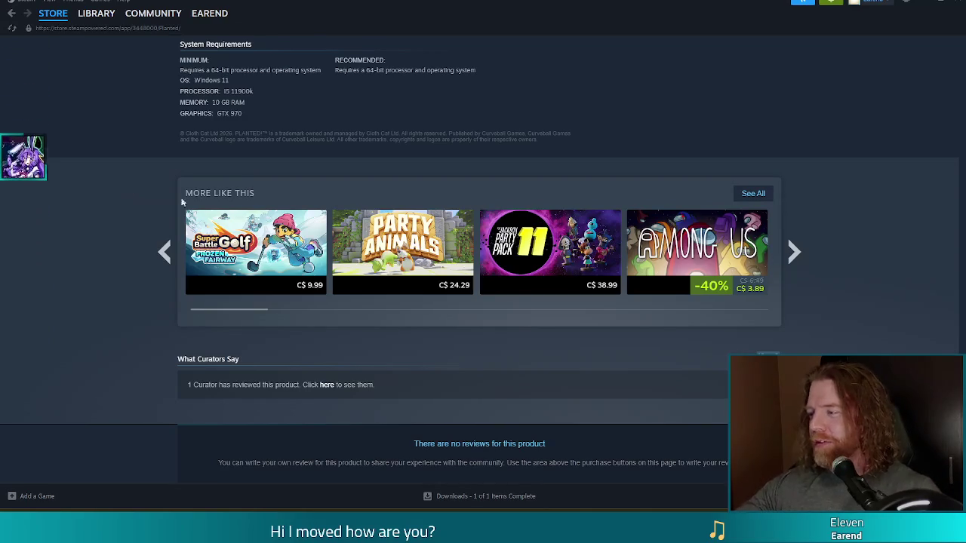
{"action": "scroll", "coordinate": [591, 170], "scroll_direction": "up", "scroll_amount": 1}
{"action": "scroll", "coordinate": [610, 167], "scroll_direction": "up", "scroll_amount": 10}
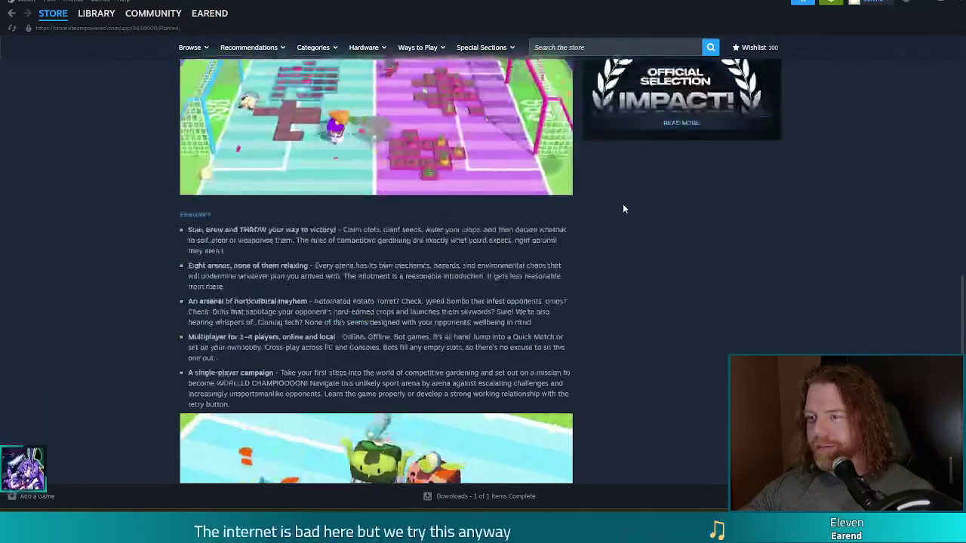
{"action": "scroll", "coordinate": [807, 231], "scroll_direction": "up", "scroll_amount": 10}
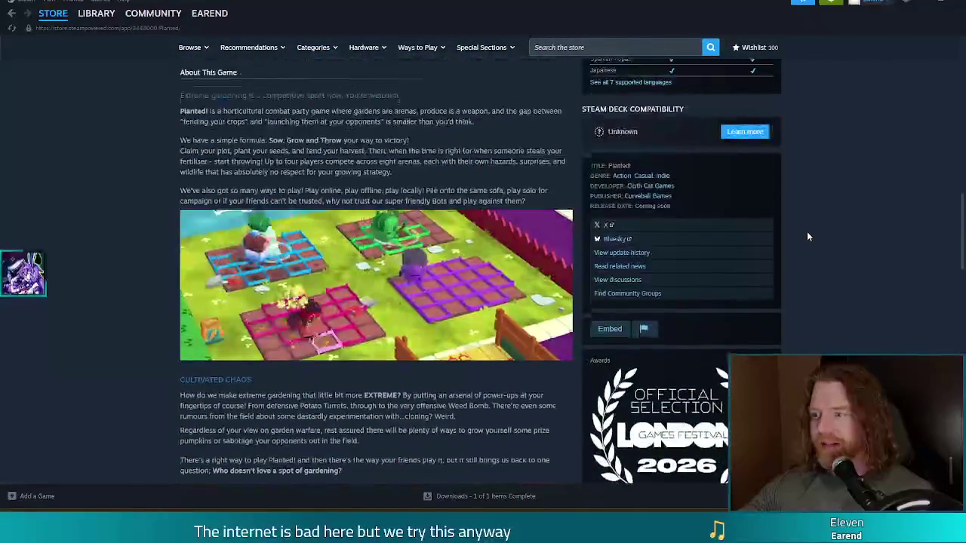
{"action": "scroll", "coordinate": [812, 230], "scroll_direction": "up", "scroll_amount": 5}
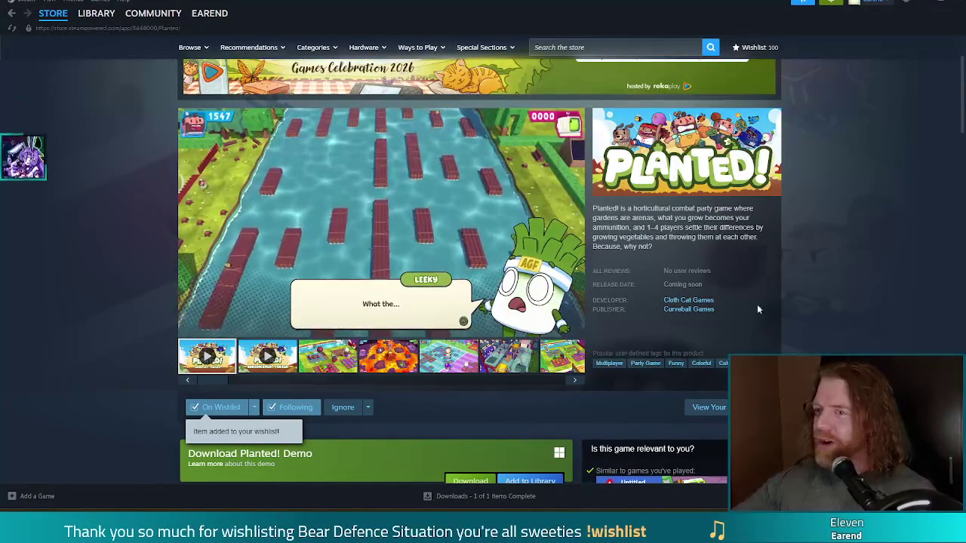
{"action": "left_click", "coordinate": [946, 2]}
{"action": "type", "text": "damage_take"}
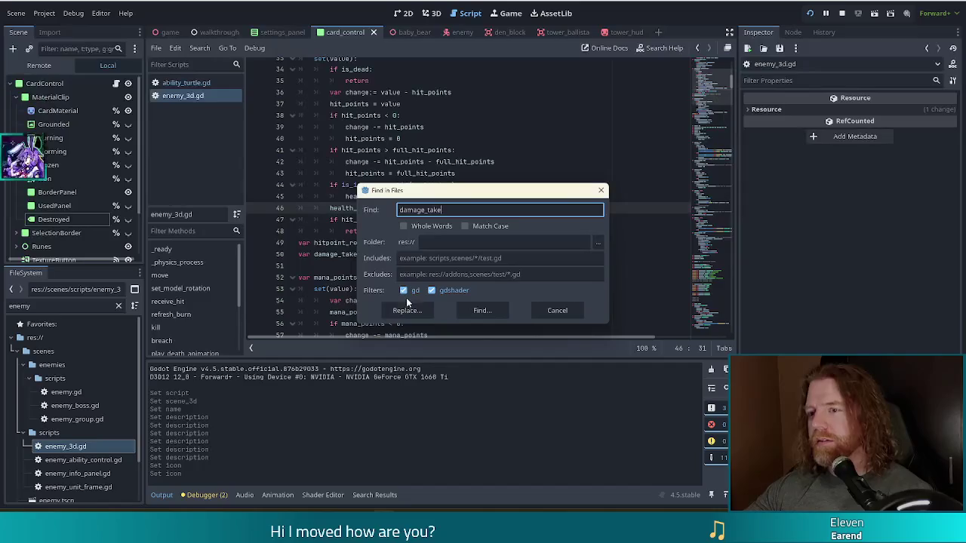
Search the project for 'damage_taken', then change the Find in Files term to 'damage_taken_mult'.
{"action": "type", "text": "n"}
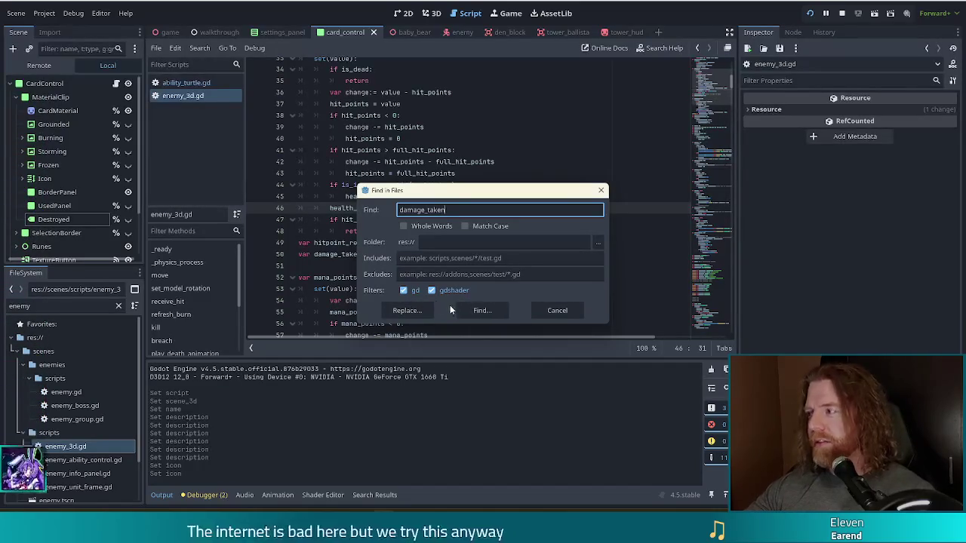
{"action": "left_click", "coordinate": [493, 313]}
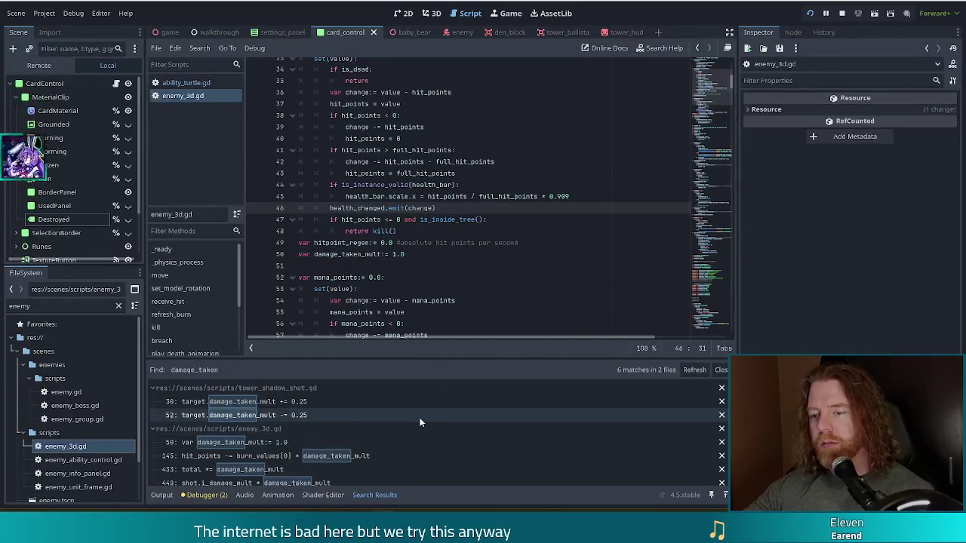
{"action": "left_click", "coordinate": [419, 209]}
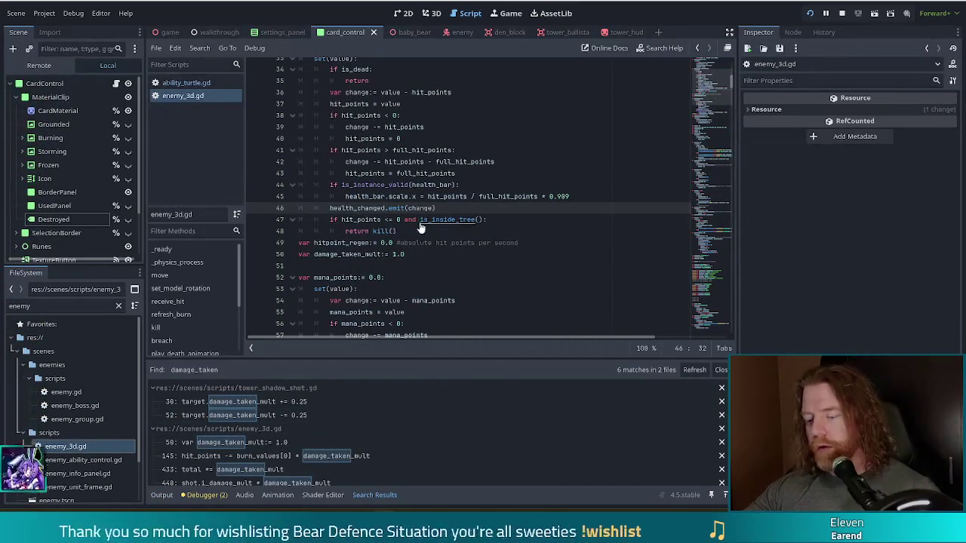
{"action": "key", "text": "ctrl+shift+f"}
{"action": "left_click", "coordinate": [474, 210]}
{"action": "type", "text": "_mult"}
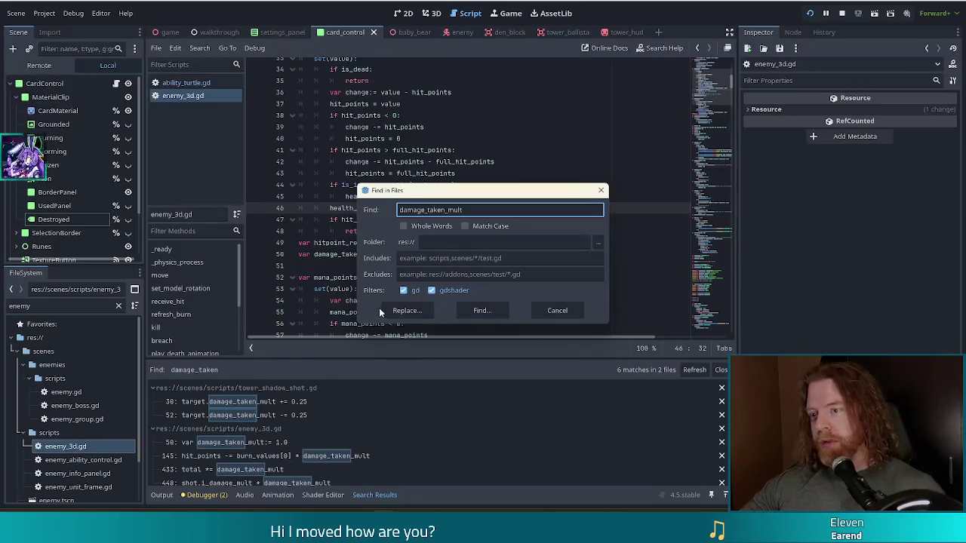
Search for 'damage_taken_mult' and open the line 30 match in tower_shadow_shot.gd.
{"action": "left_click", "coordinate": [494, 314]}
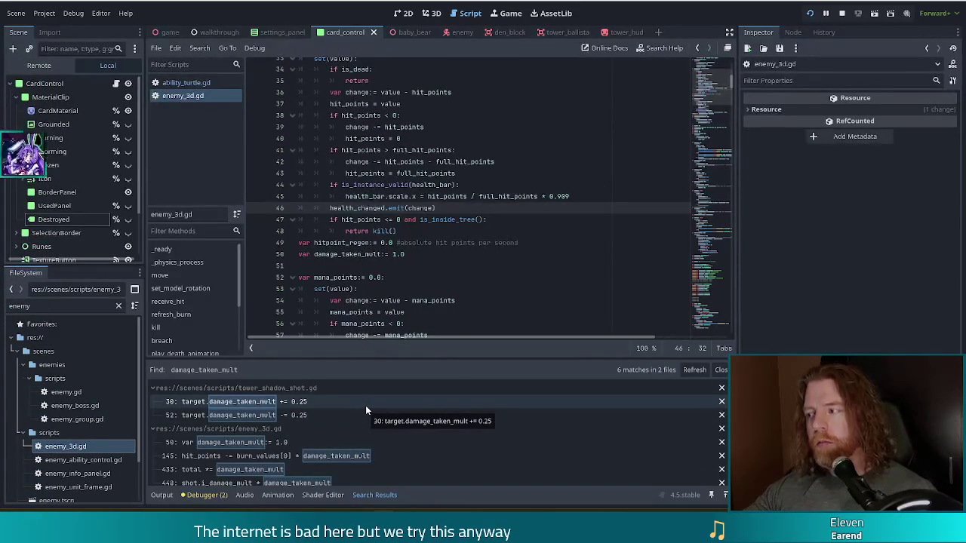
{"action": "left_click", "coordinate": [319, 402]}
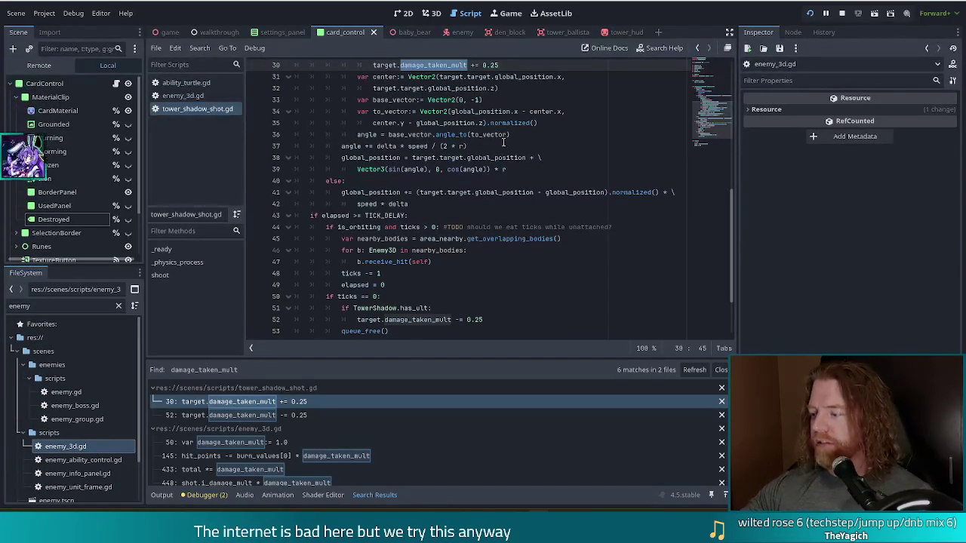
{"action": "left_click", "coordinate": [433, 204]}
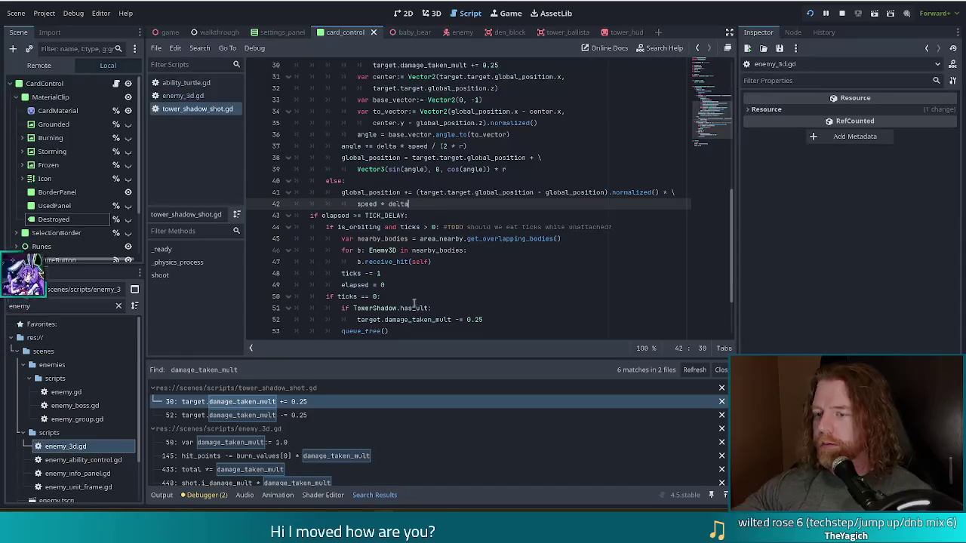
Open the 'total *= damage_taken_mult' match at line 433 of enemy_3d.gd.
{"action": "scroll", "coordinate": [323, 434], "scroll_direction": "down", "scroll_amount": 1}
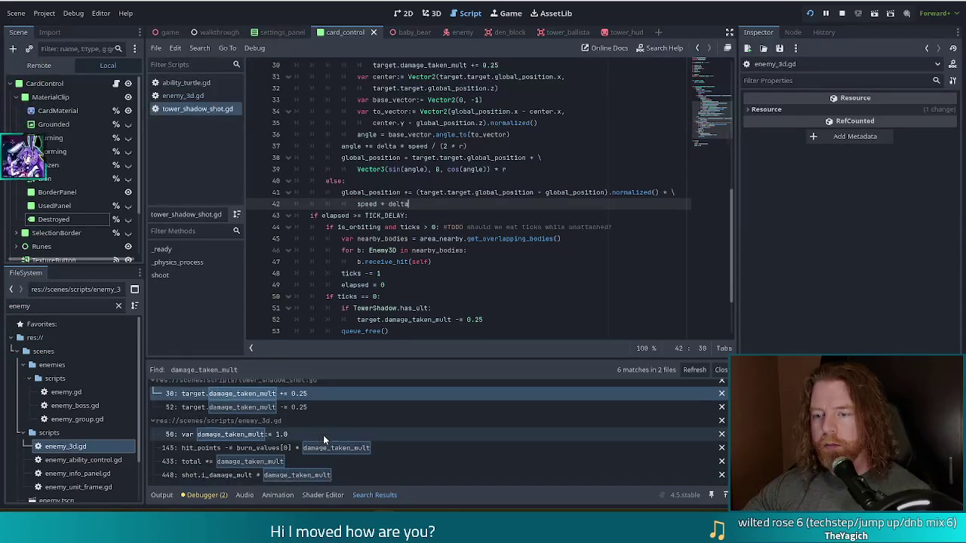
{"action": "left_click", "coordinate": [274, 461]}
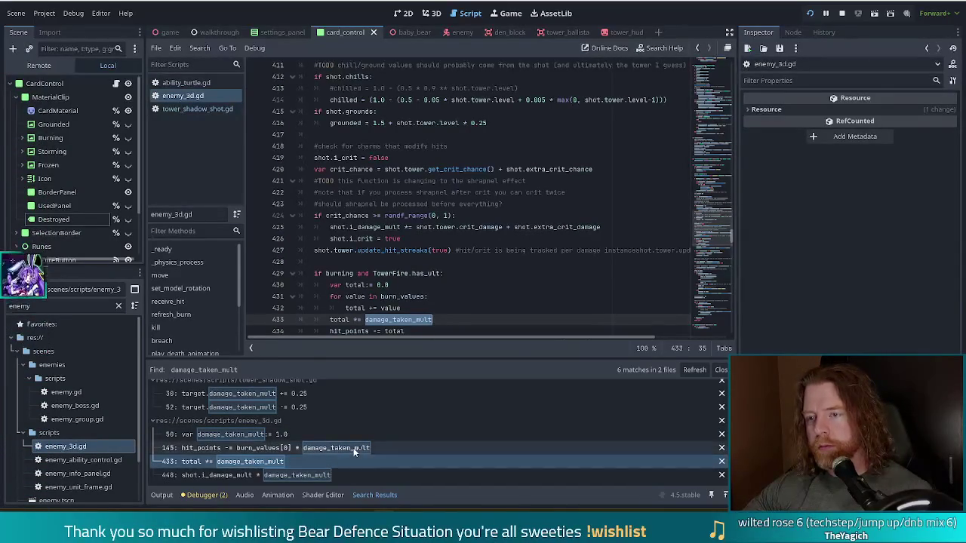
{"action": "left_click", "coordinate": [221, 166]}
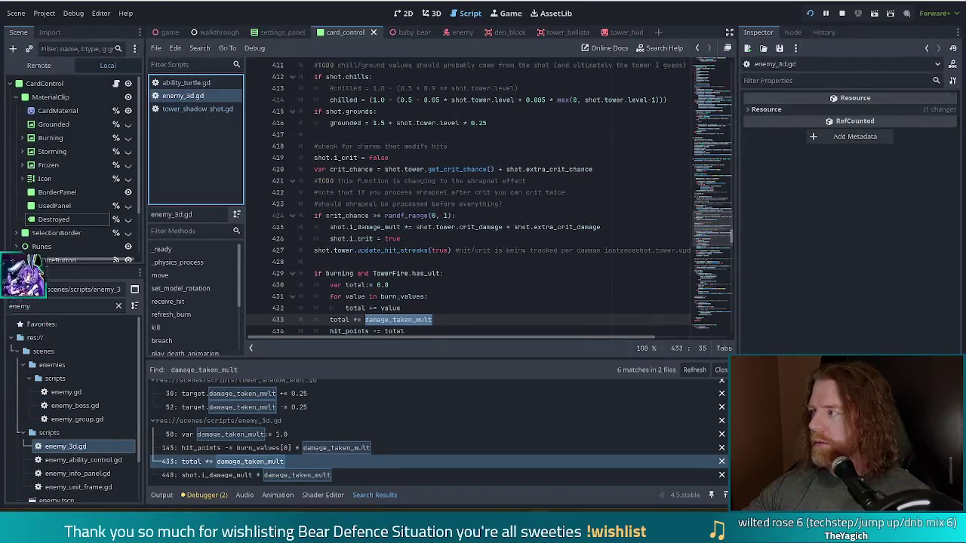
{"action": "left_click", "coordinate": [468, 237]}
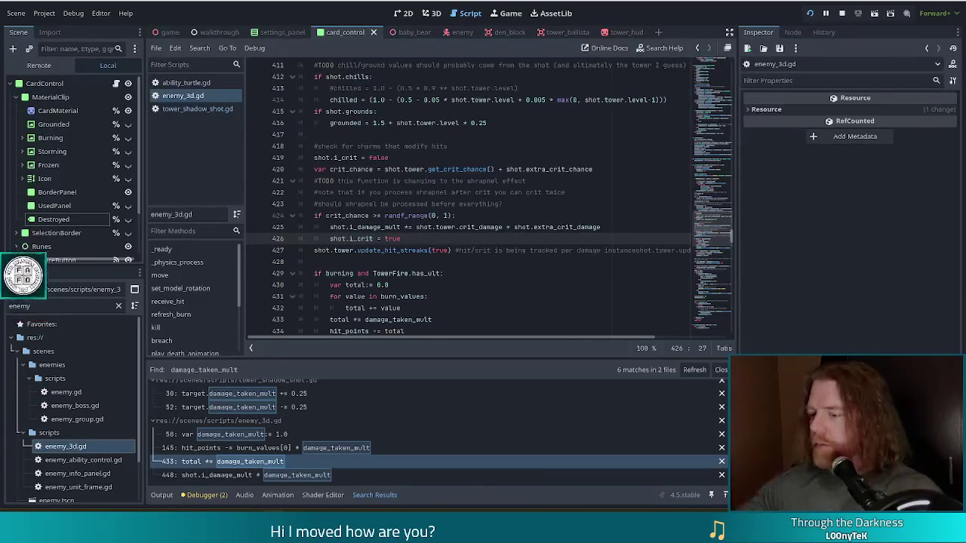
{"action": "key", "text": "XF86AudioLowerVolume"}
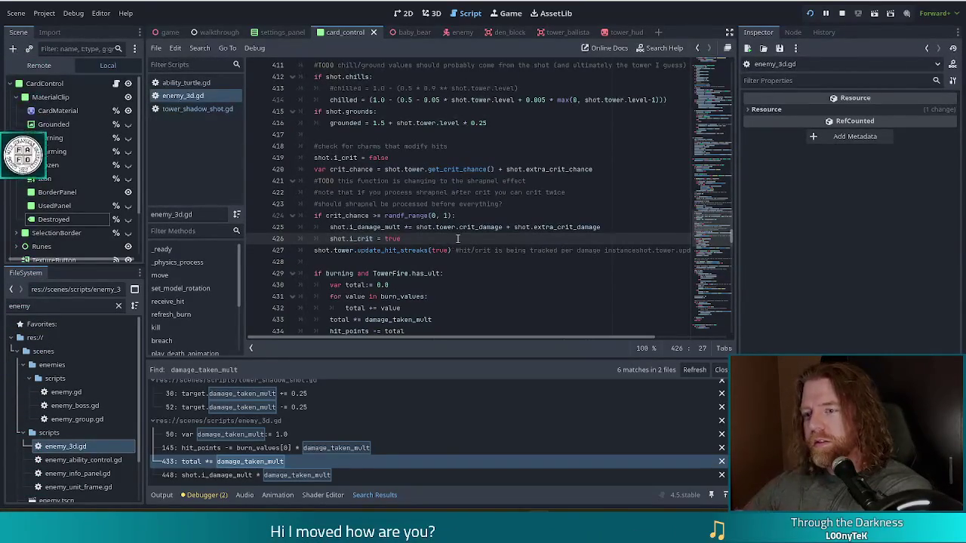
{"action": "left_click", "coordinate": [502, 250]}
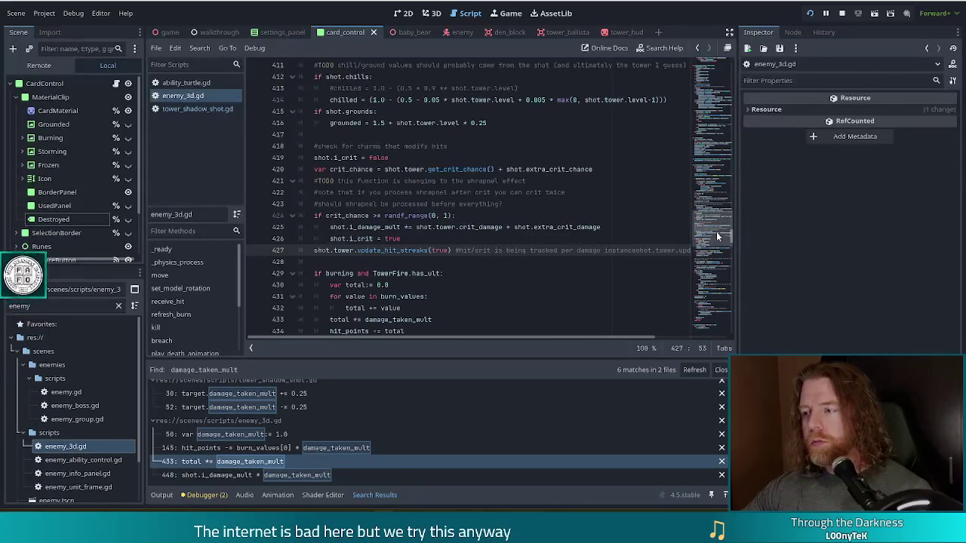
{"action": "scroll", "coordinate": [665, 226], "scroll_direction": "up", "scroll_amount": 20}
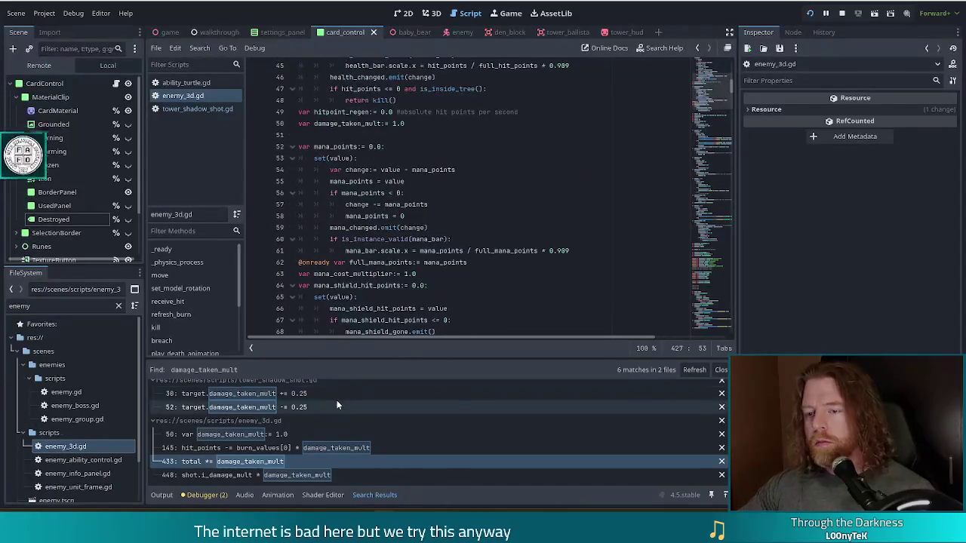
{"action": "scroll", "coordinate": [298, 408], "scroll_direction": "up", "scroll_amount": 1}
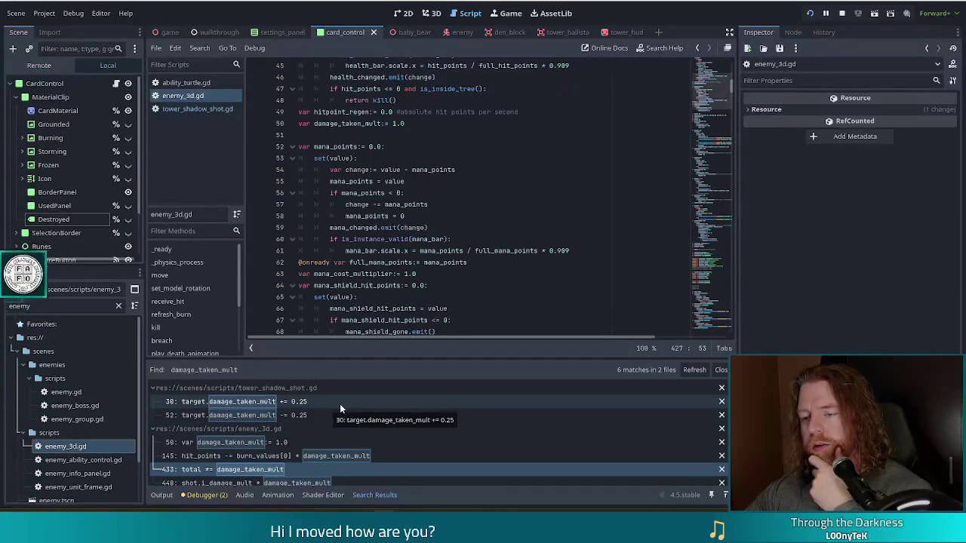
{"action": "left_click", "coordinate": [254, 406]}
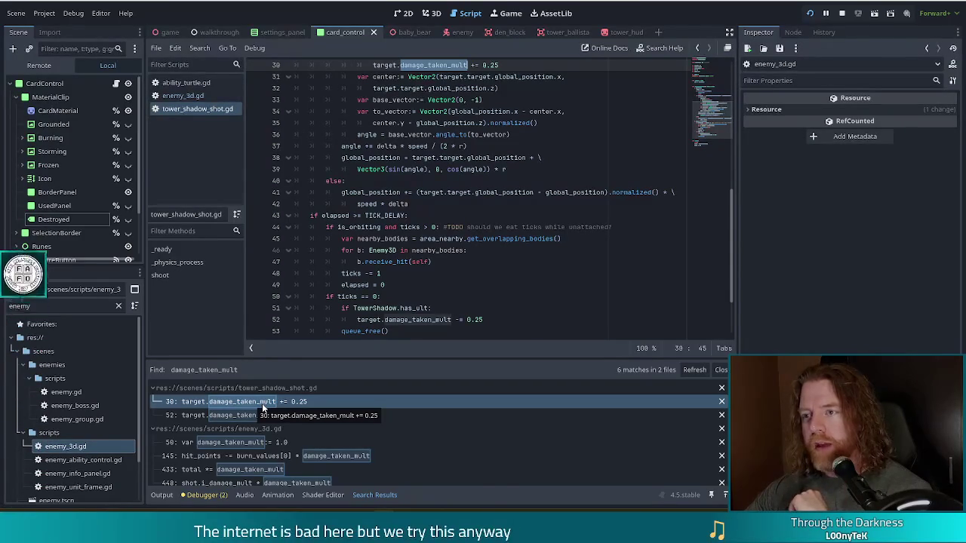
Review line 30 of tower_shadow_shot.gd, where 0.25 is added to damage_taken_mult.
{"action": "scroll", "coordinate": [485, 176], "scroll_direction": "down", "scroll_amount": 1}
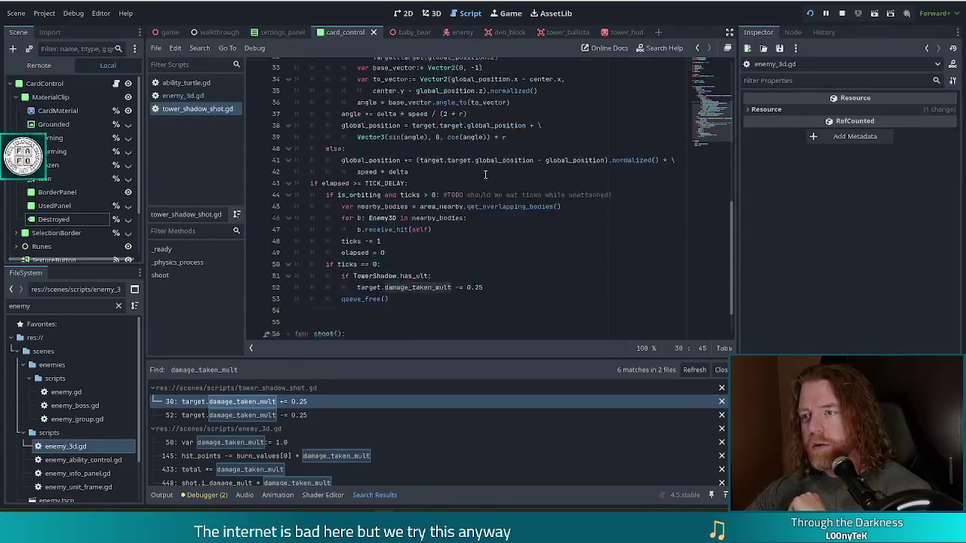
{"action": "scroll", "coordinate": [484, 175], "scroll_direction": "up", "scroll_amount": 4}
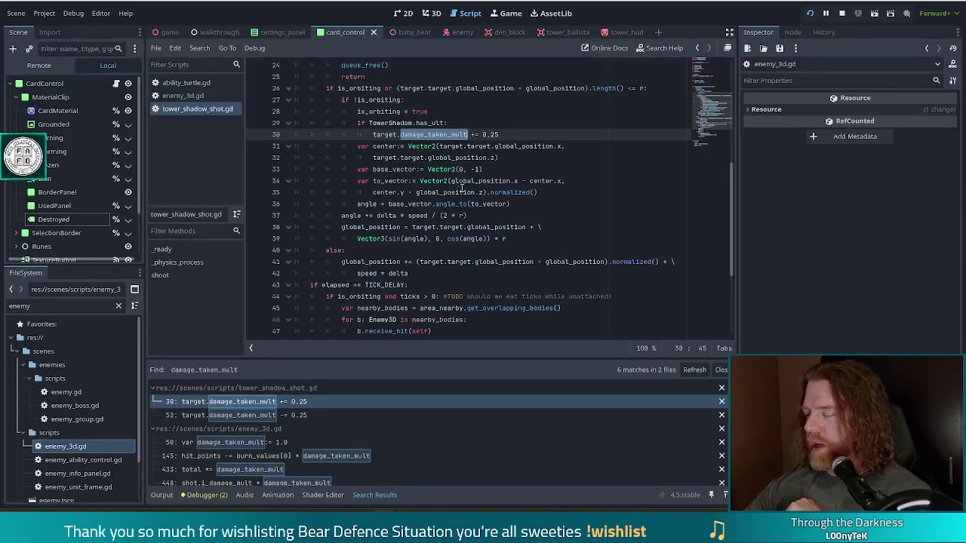
{"action": "mouse_move", "coordinate": [444, 192]}
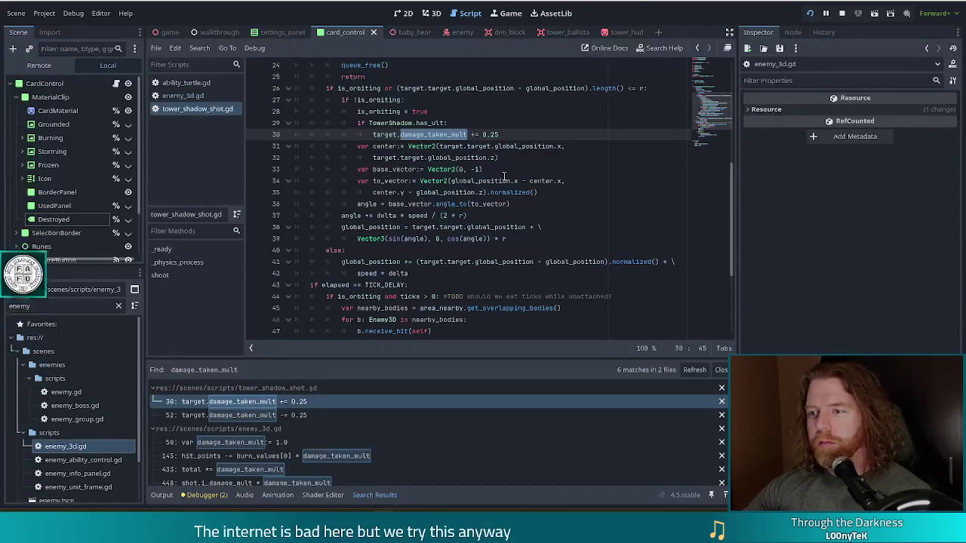
{"action": "left_click", "coordinate": [511, 134]}
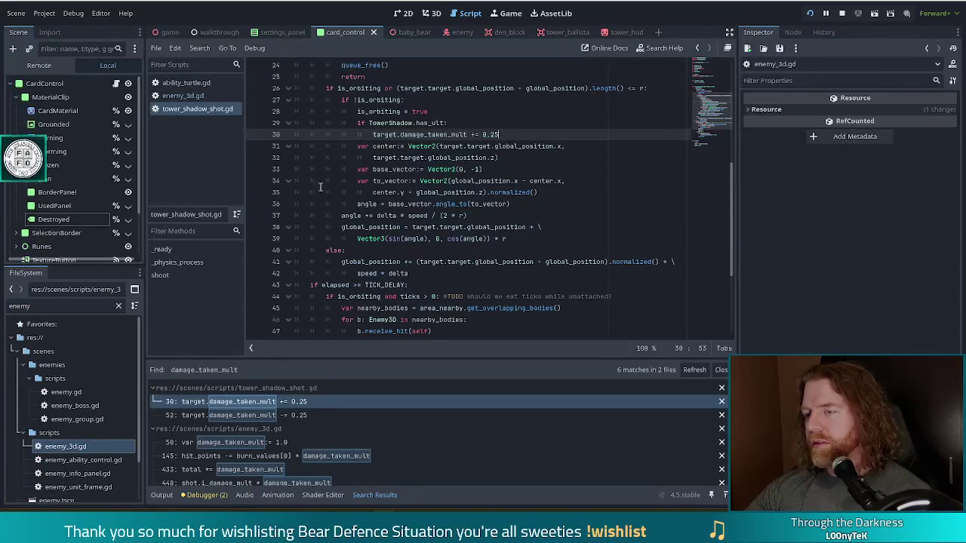
Switch from tower_shadow_shot.gd back to enemy_3d.gd in the scripts list.
{"action": "mouse_move", "coordinate": [523, 189]}
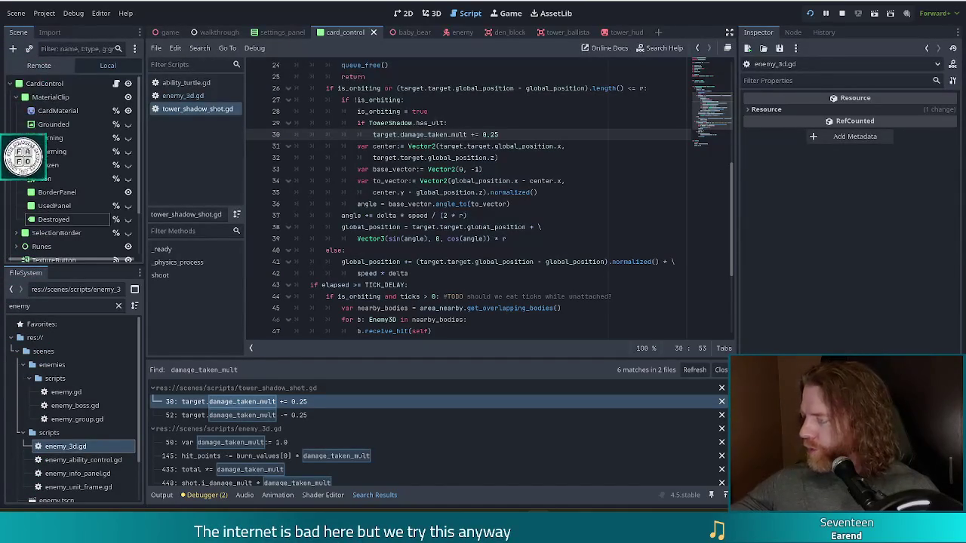
{"action": "left_click", "coordinate": [428, 238]}
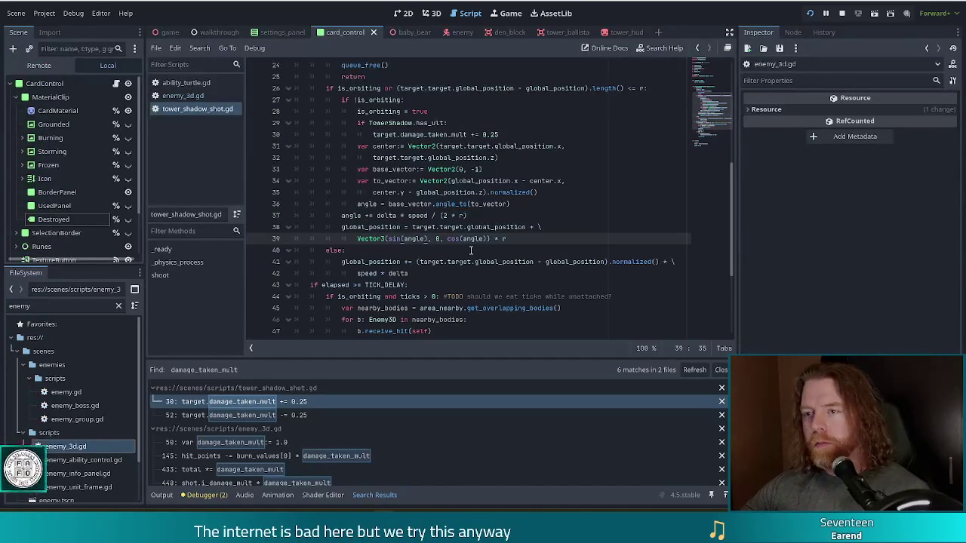
{"action": "left_click", "coordinate": [172, 96]}
{"action": "left_click", "coordinate": [396, 146]}
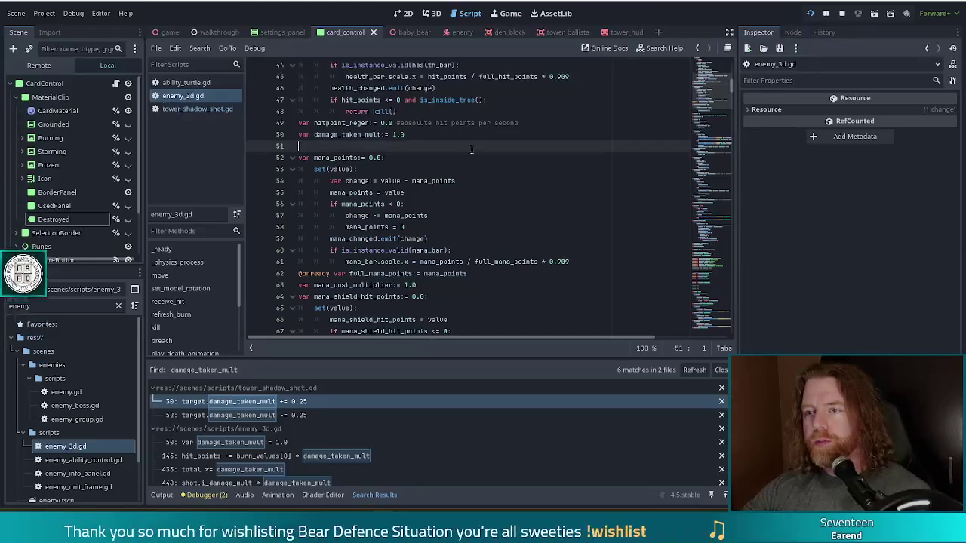
Add 'var defence_mult:= 1.0' below the damage_taken_mult line in enemy_3d.gd and save.
{"action": "scroll", "coordinate": [369, 436], "scroll_direction": "down", "scroll_amount": 1}
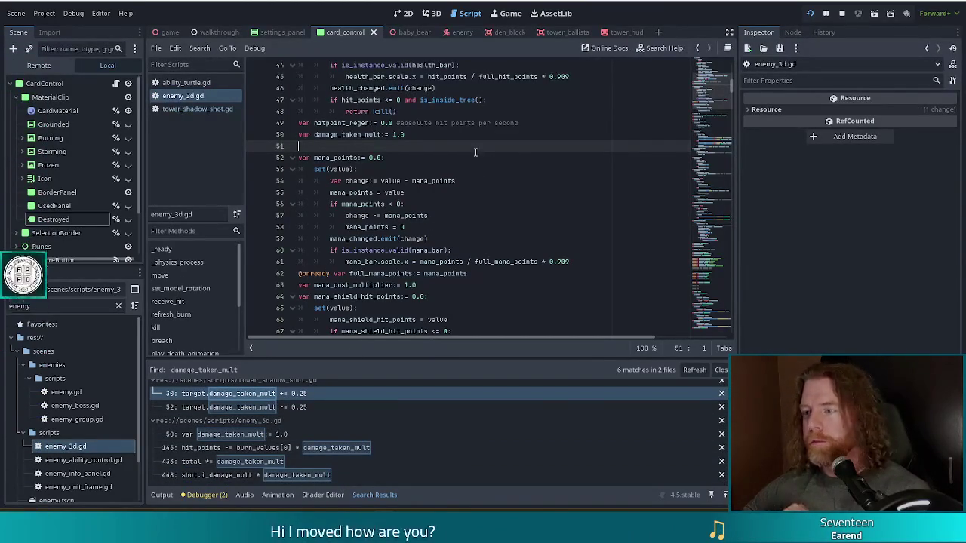
{"action": "left_click", "coordinate": [421, 135]}
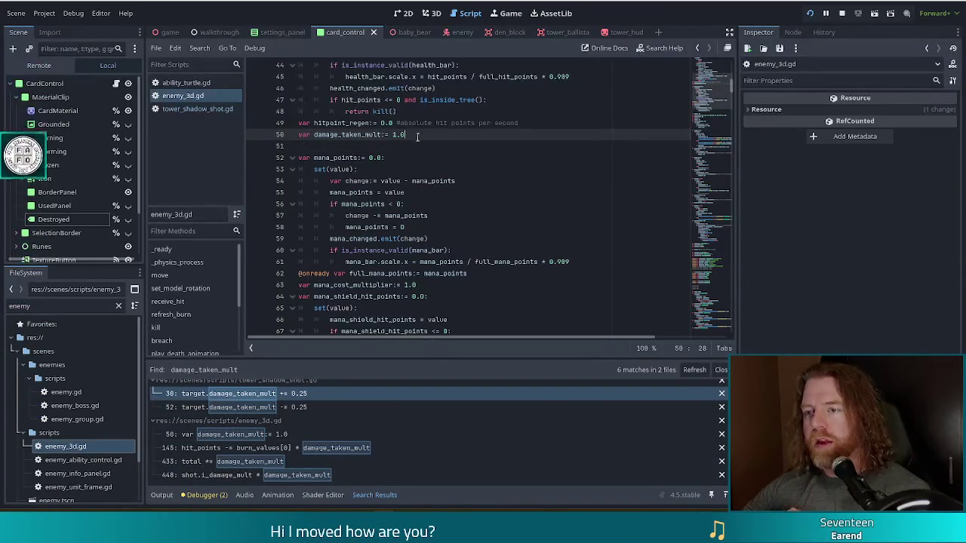
{"action": "key", "text": "Return"}
{"action": "type", "text": "var"}
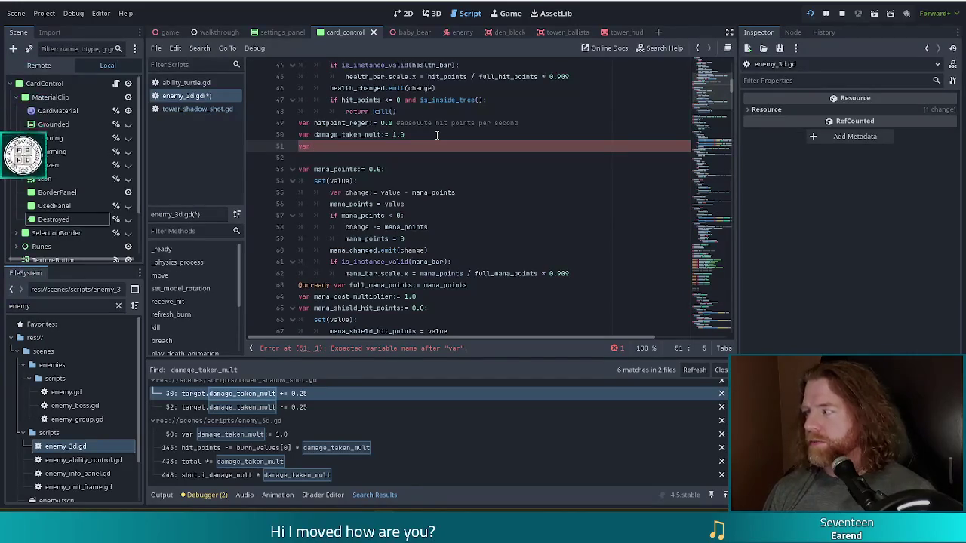
{"action": "type", "text": "fence_mult:="}
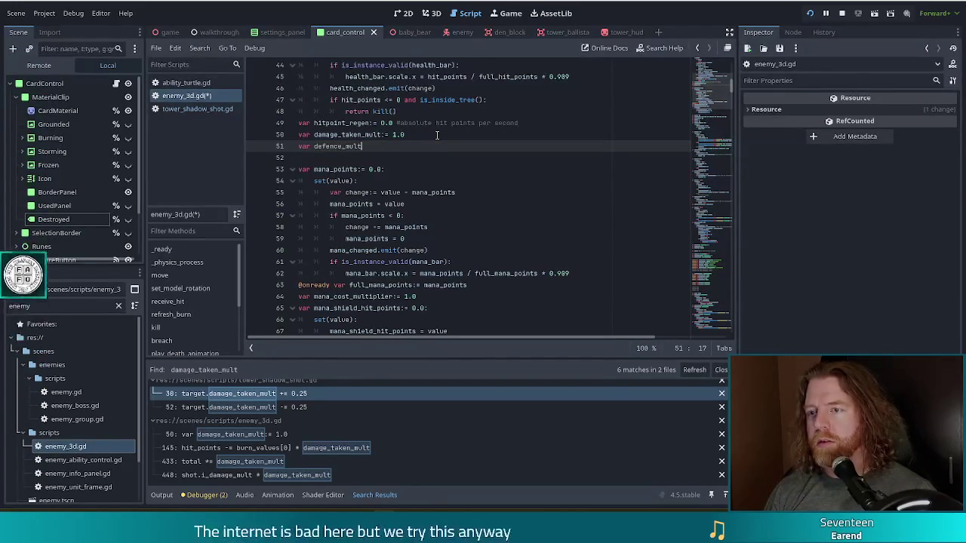
{"action": "type", "text": " 1.0"}
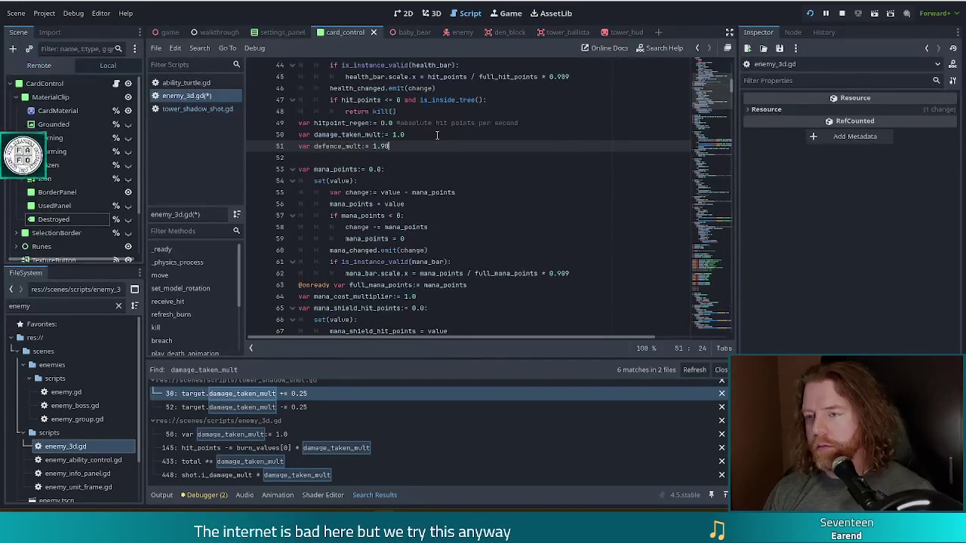
{"action": "key", "text": "ctrl+s"}
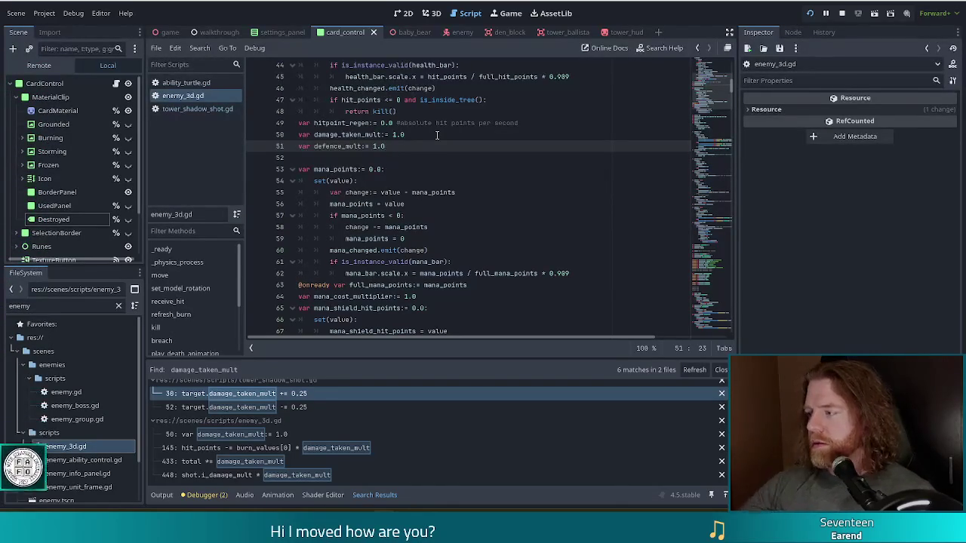
{"action": "key", "text": "XF86AudioLowerVolume"}
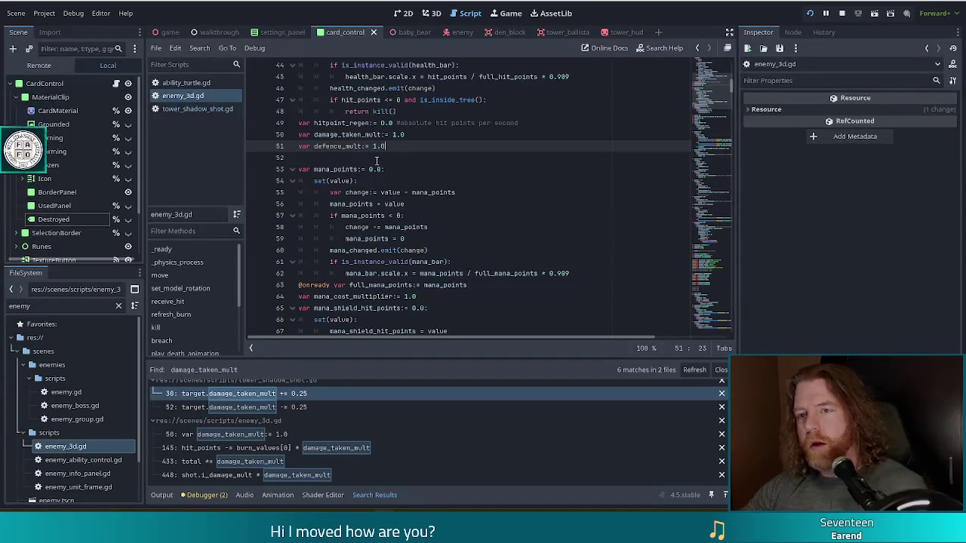
{"action": "left_click", "coordinate": [201, 85]}
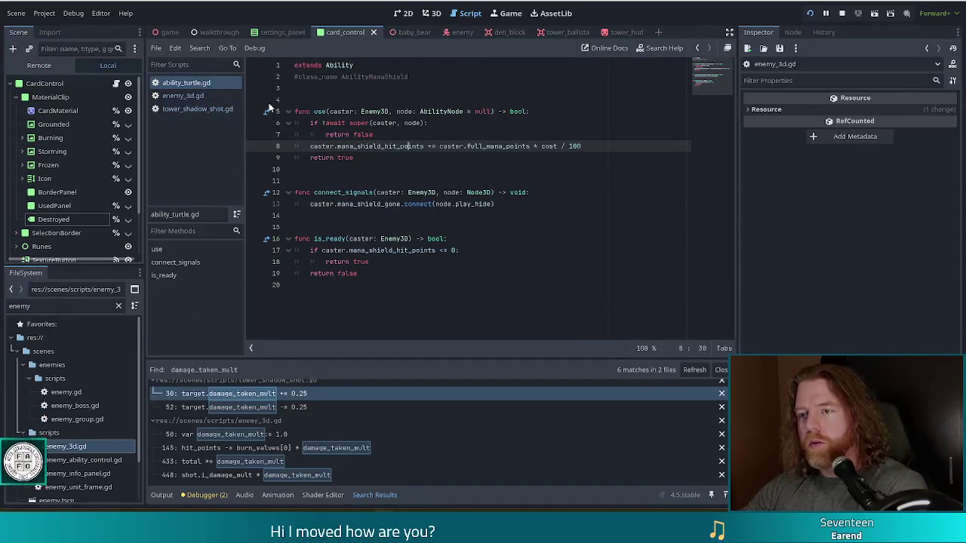
Delete the connect_signals function so only use and is_ready remain in ability_turtle.gd.
{"action": "left_click", "coordinate": [382, 162]}
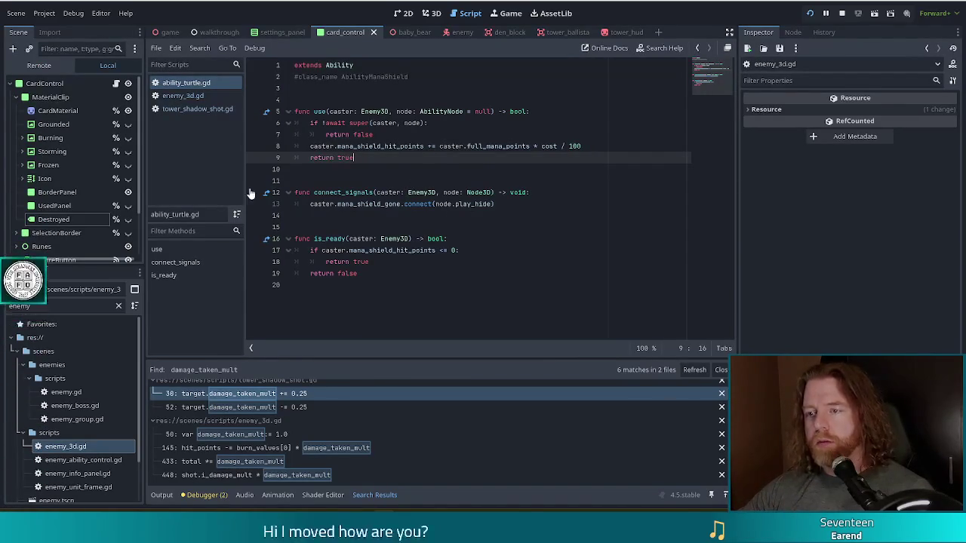
{"action": "left_click_drag", "start_coordinate": [495, 204], "coordinate": [552, 181]}
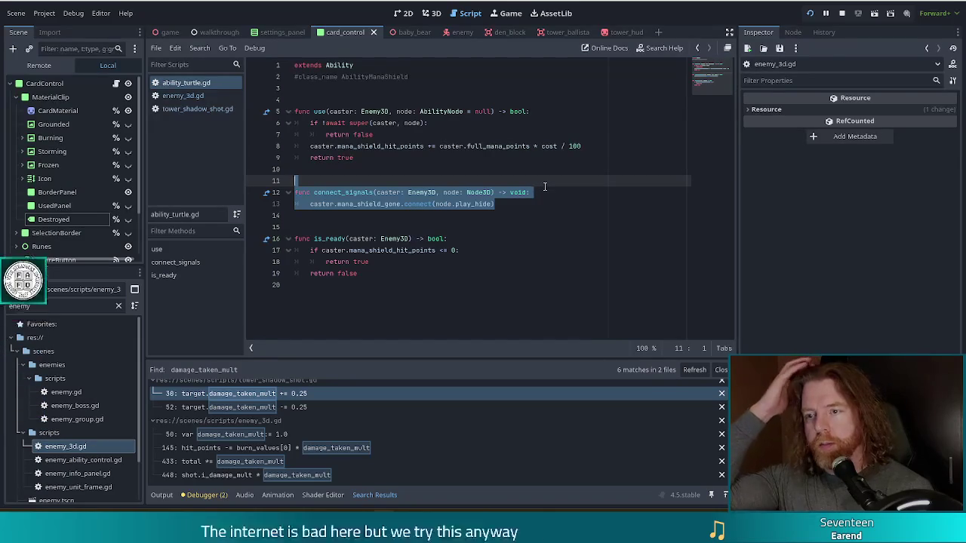
{"action": "key", "text": "BackSpace"}
{"action": "key", "text": "BackSpace"}
{"action": "key", "text": "BackSpace"}
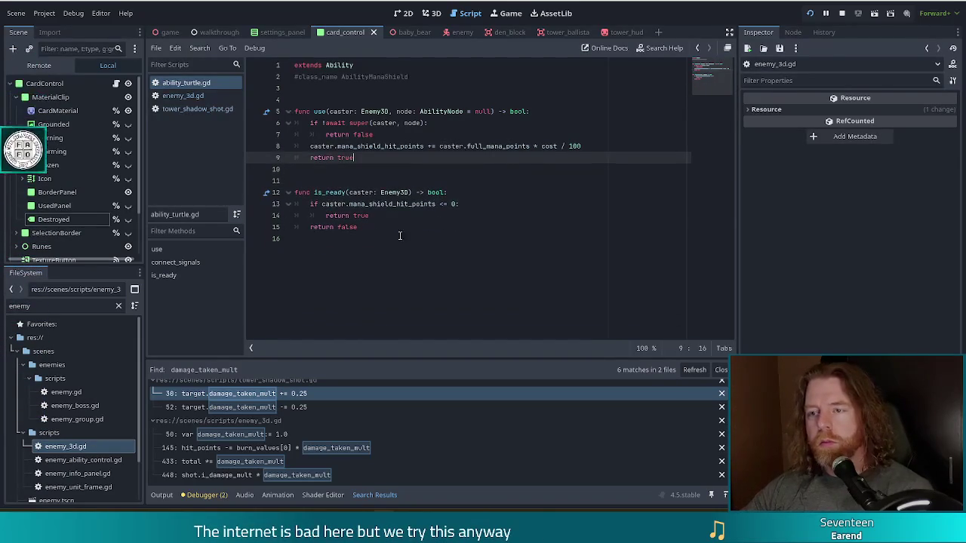
Below is_ready, add the header on_hit(_caster: Enemy3D, _shot: TowerShot) -> bool from autocomplete.
{"action": "left_click", "coordinate": [388, 228]}
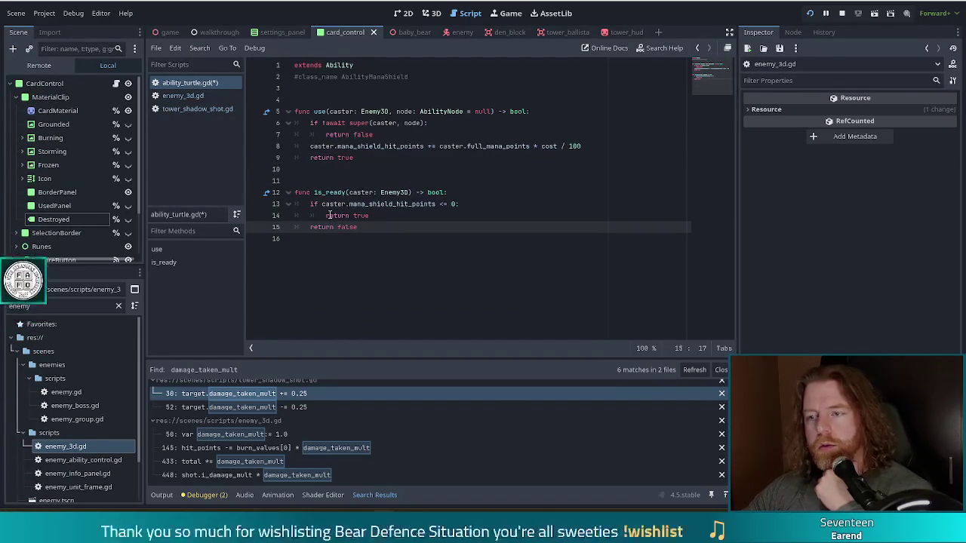
{"action": "key", "text": "Return"}
{"action": "key", "text": "Return"}
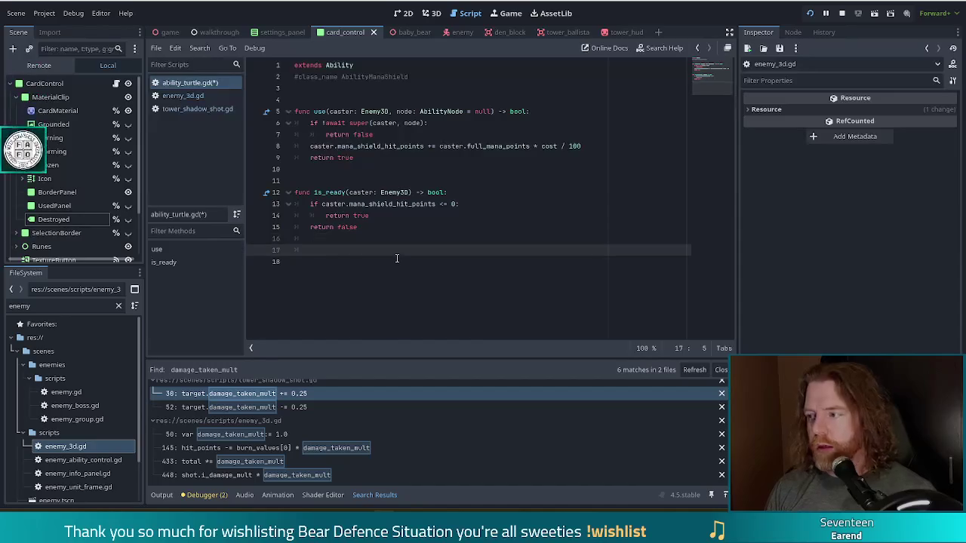
{"action": "key", "text": "Return"}
{"action": "type", "text": "#"}
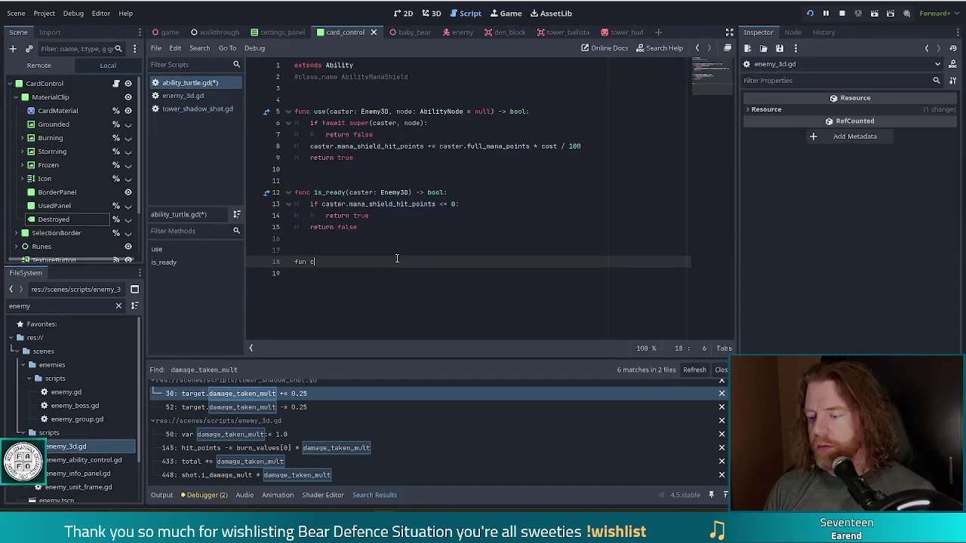
{"action": "key", "text": "BackSpace"}
{"action": "key", "text": "BackSpace"}
{"action": "type", "text": "c on"}
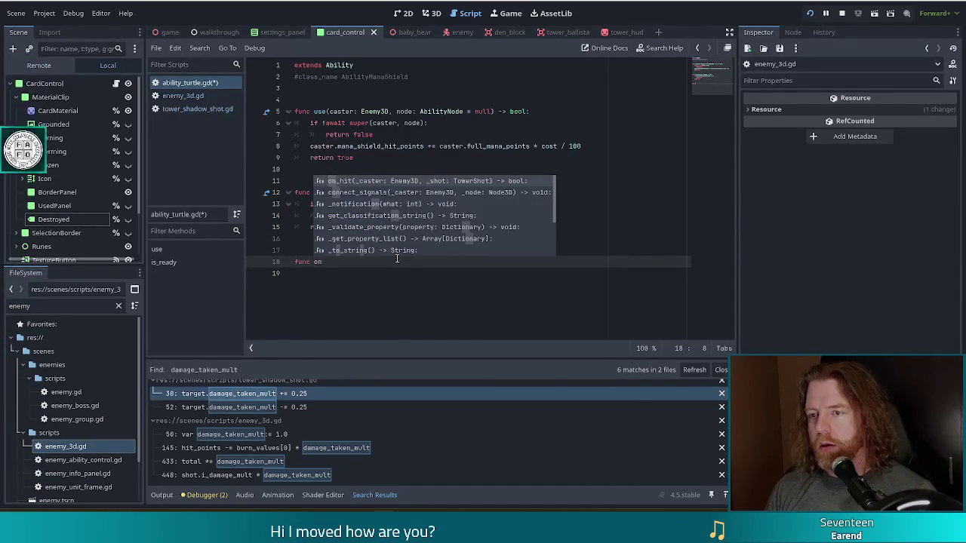
{"action": "key", "text": "Return"}
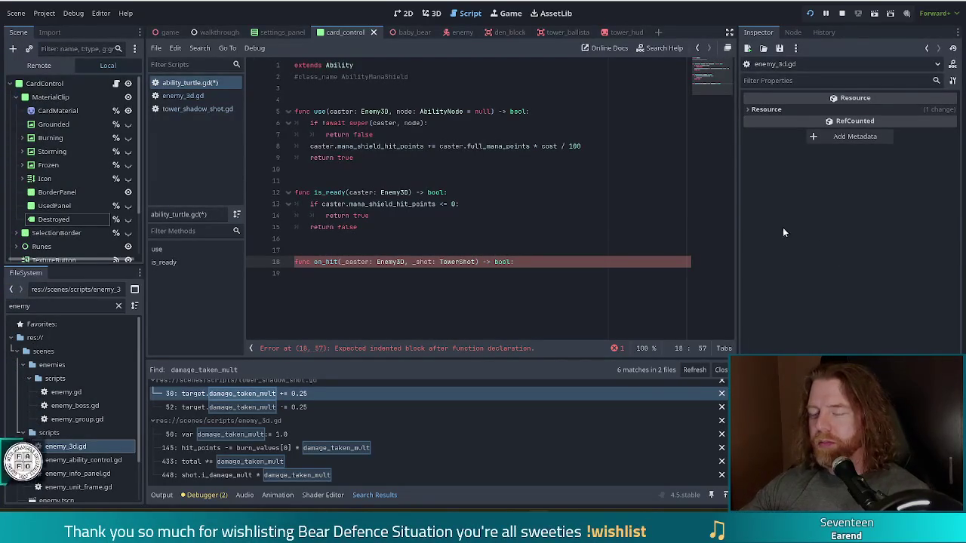
{"action": "left_click", "coordinate": [543, 289]}
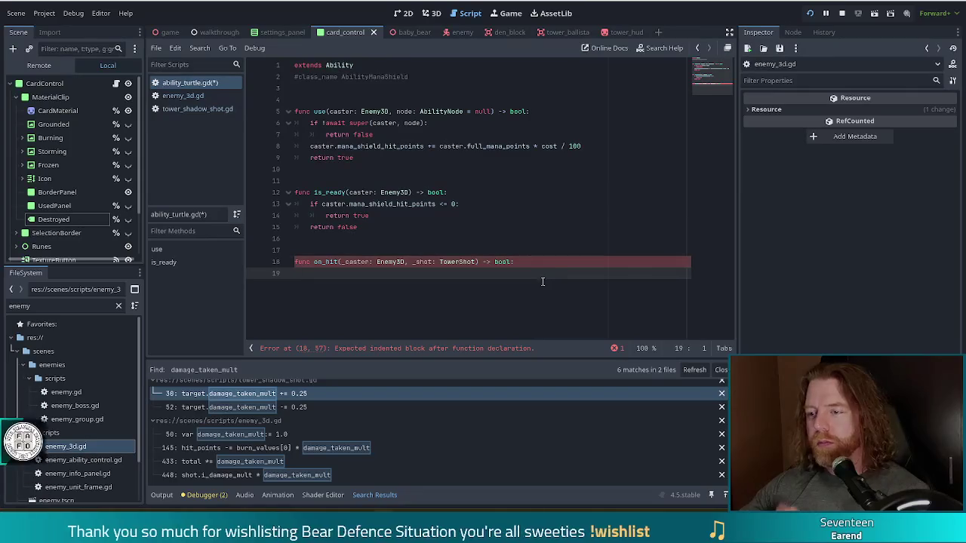
Comment out lines 6–8: the await super check, its return and the mana shield line.
{"action": "left_click", "coordinate": [392, 133]}
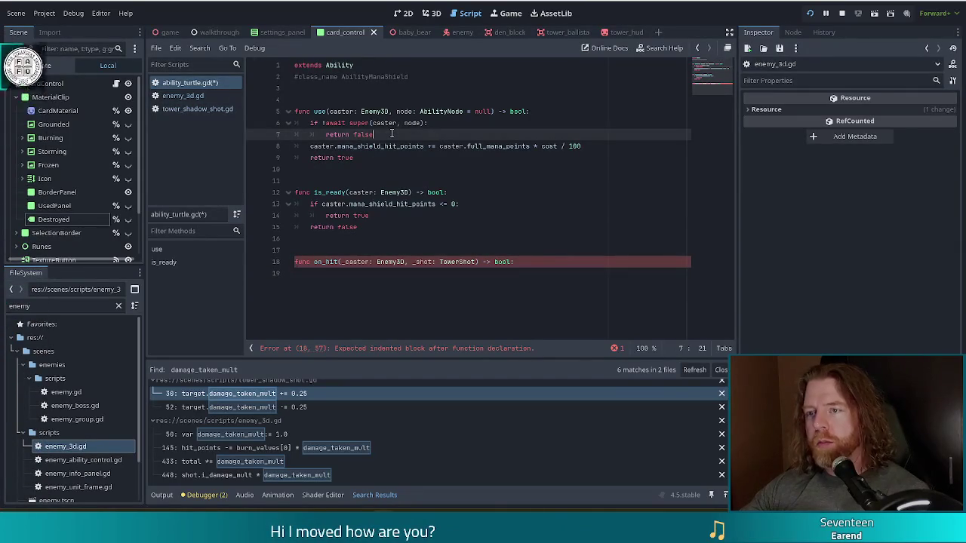
{"action": "left_click", "coordinate": [347, 122]}
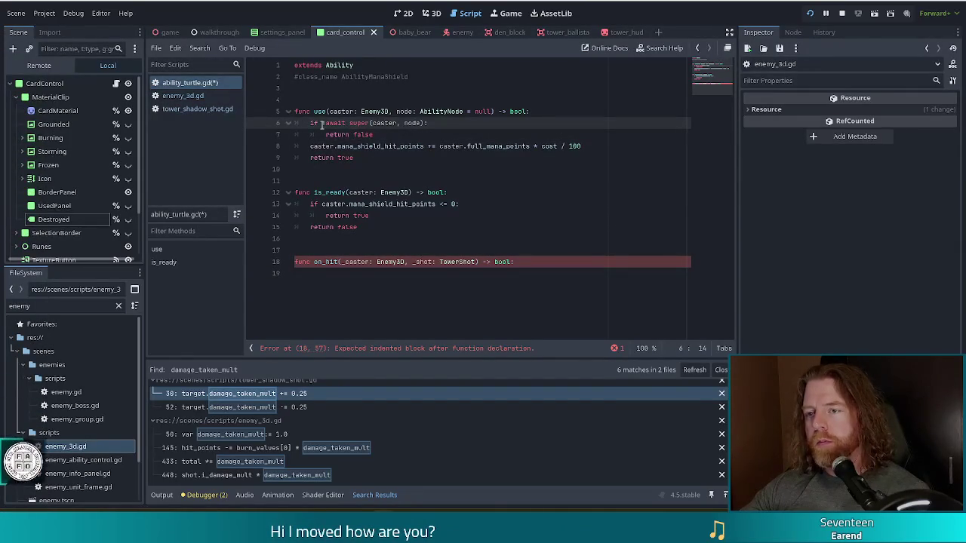
{"action": "left_click_drag", "start_coordinate": [322, 122], "coordinate": [357, 136]}
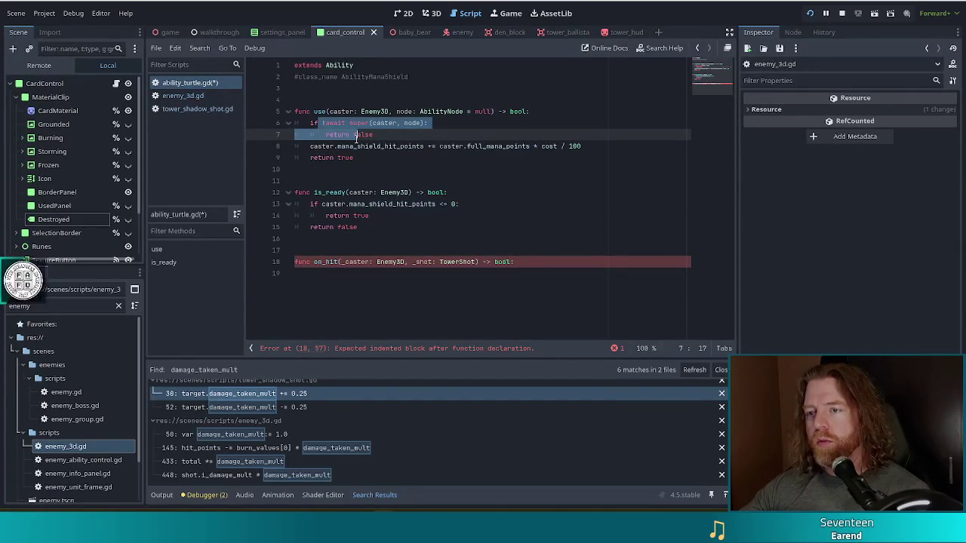
{"action": "left_click", "coordinate": [338, 146]}
{"action": "left_click_drag", "start_coordinate": [323, 123], "coordinate": [348, 145]}
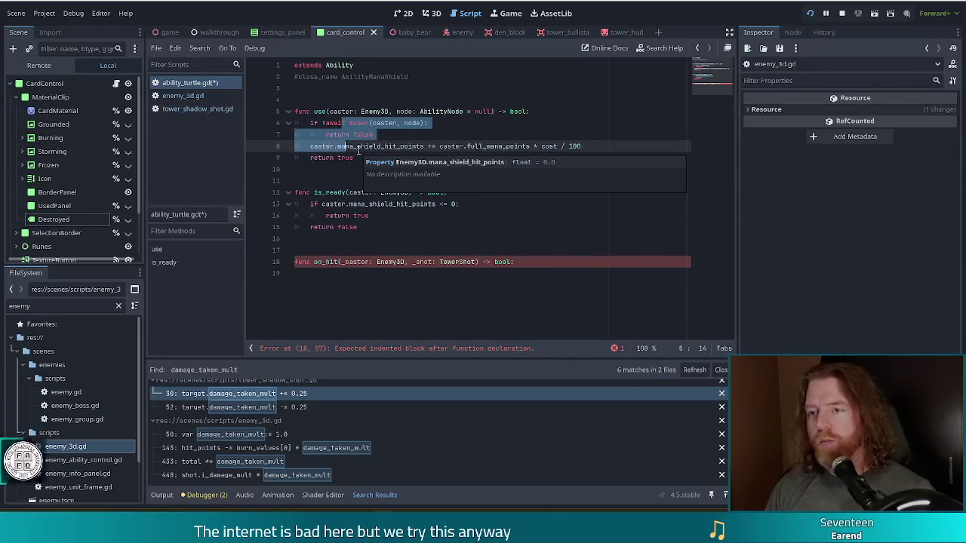
{"action": "key", "text": "ctrl+k"}
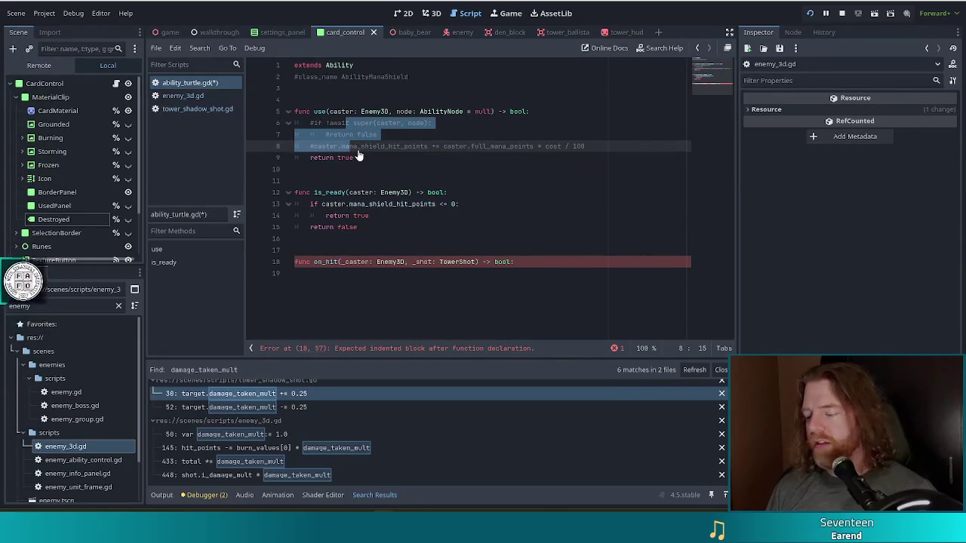
Start a new indented line below the commented lines beginning with caster.d.
{"action": "key", "text": "End"}
{"action": "key", "text": "Return"}
{"action": "type", "text": "caster.d"}
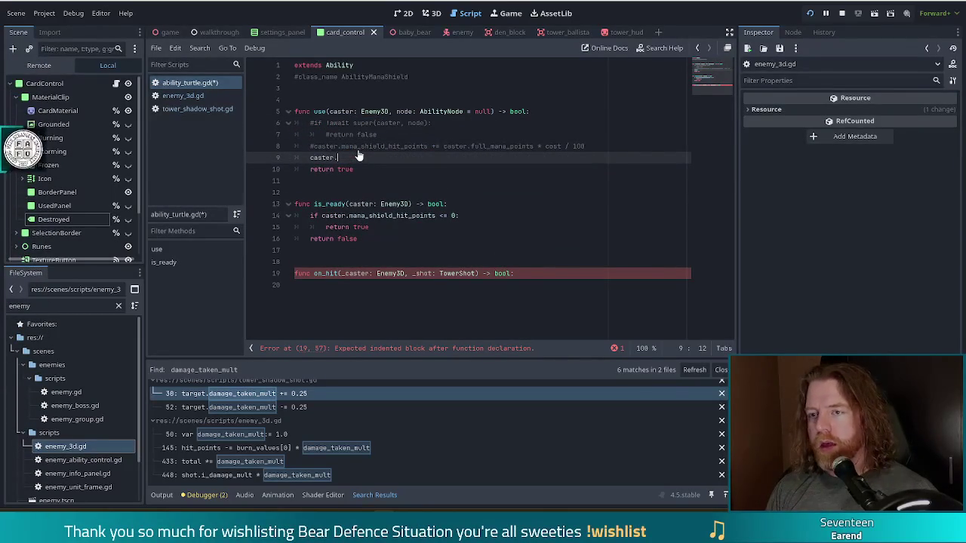
Complete the line as caster.defence_mult = 0.5 using the autocomplete suggestion.
{"action": "key", "text": "Return"}
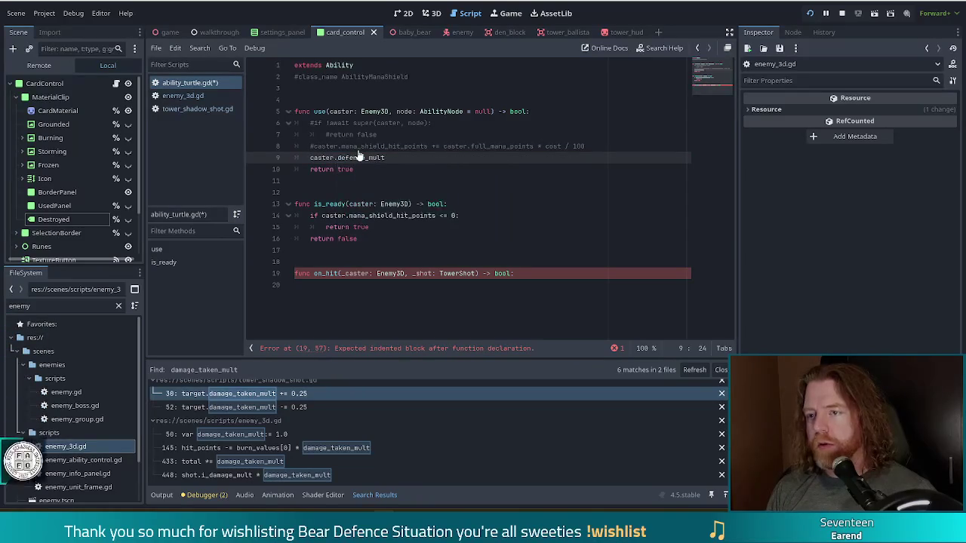
{"action": "type", "text": " = 0.5"}
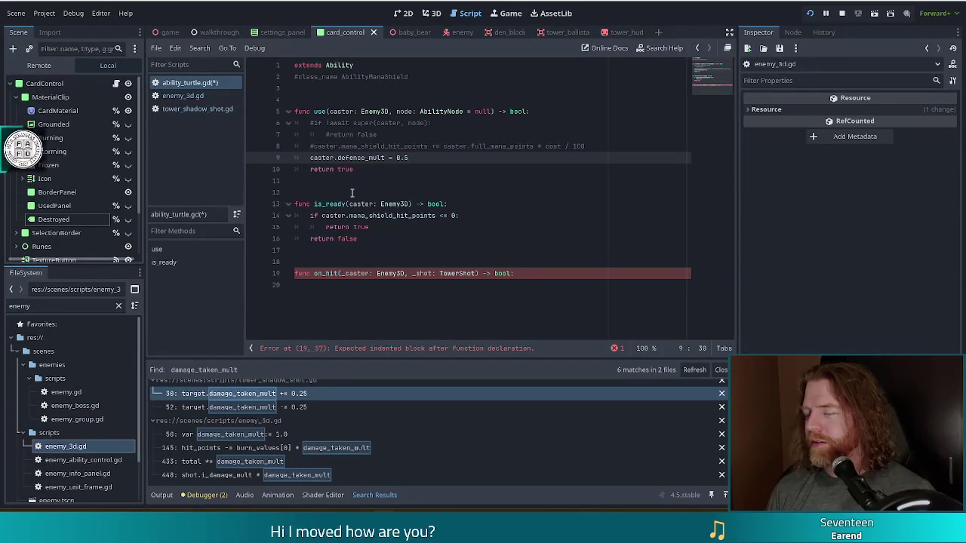
In the on_hit body, reset _caster.defence_mult to 1.0.
{"action": "left_click", "coordinate": [537, 273]}
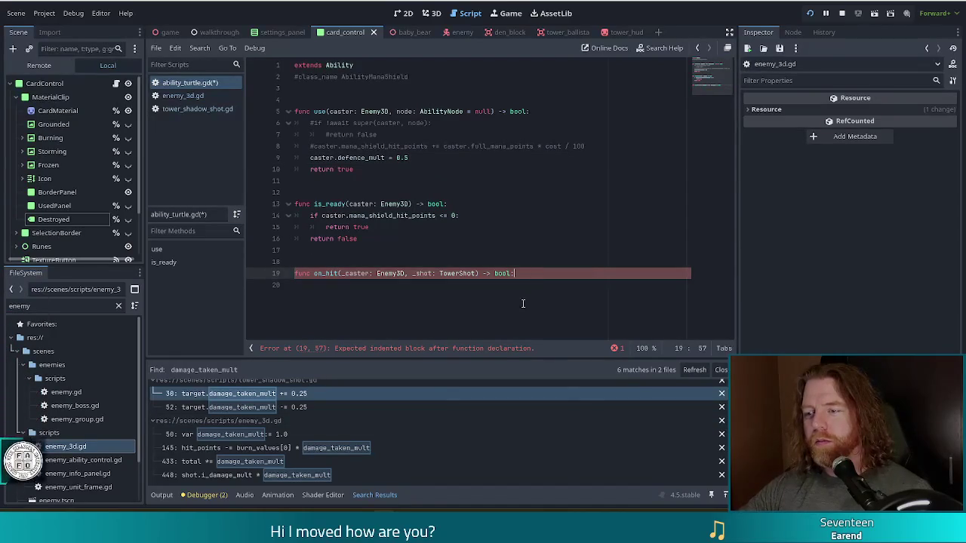
{"action": "key", "text": "Return"}
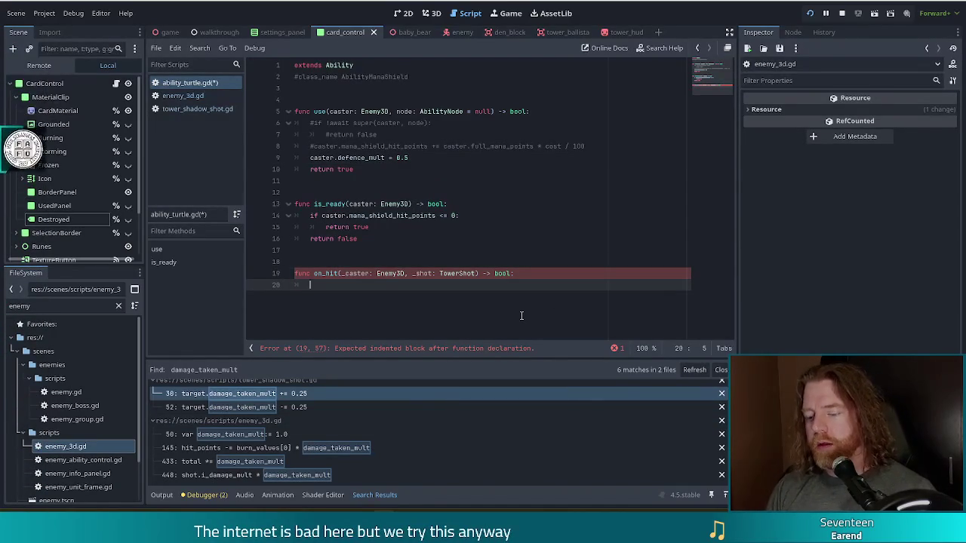
{"action": "type", "text": "caster.de"}
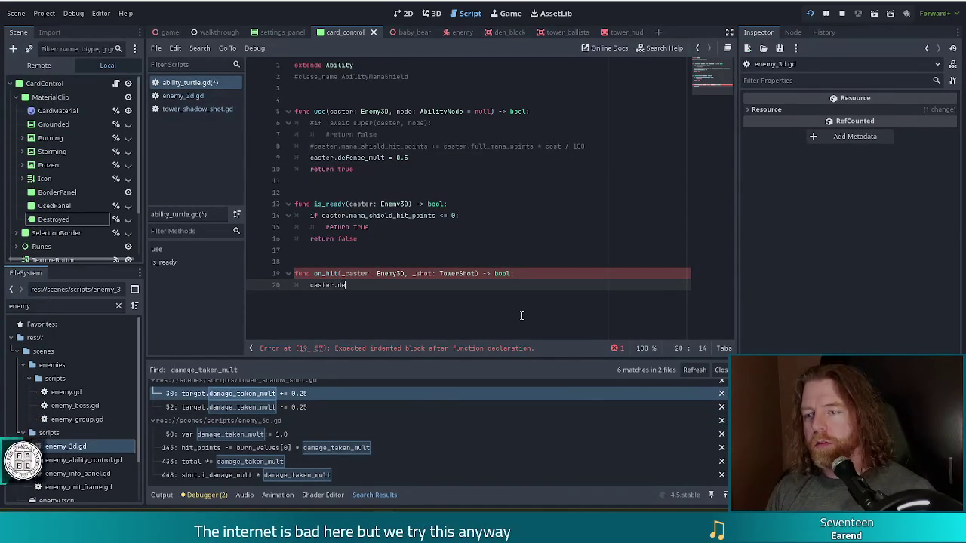
{"action": "key", "text": "BackSpace"}
{"action": "key", "text": "BackSpace"}
{"action": "key", "text": "BackSpace"}
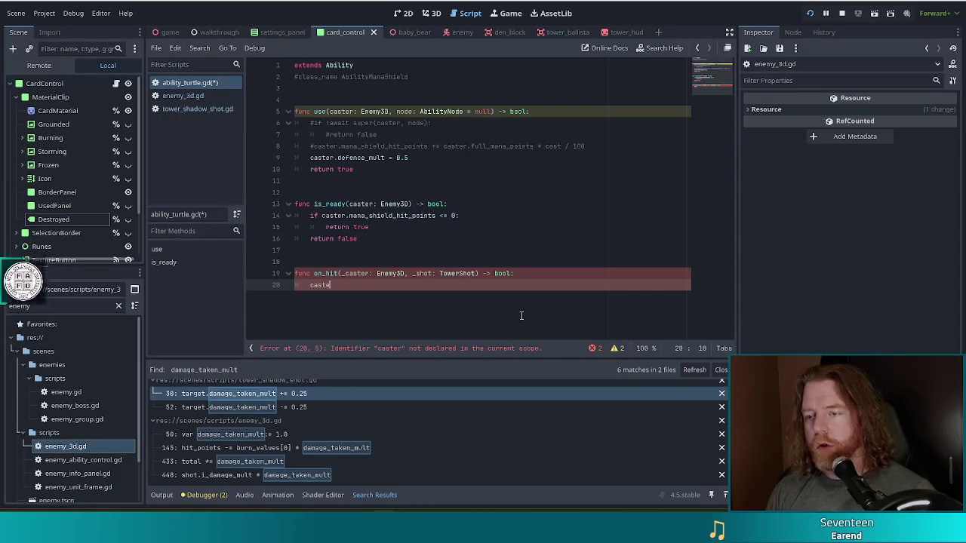
{"action": "type", "text": "_ca"}
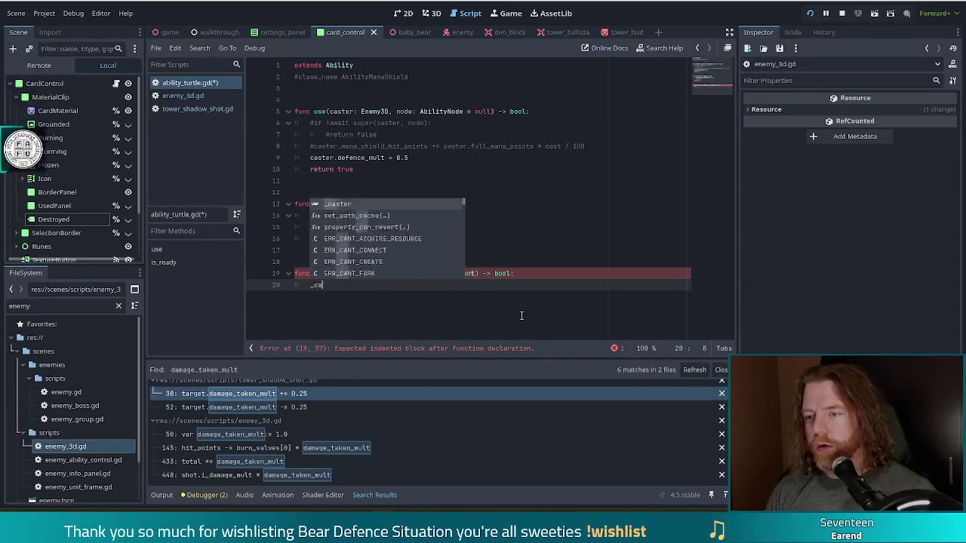
{"action": "type", "text": "ster.de"}
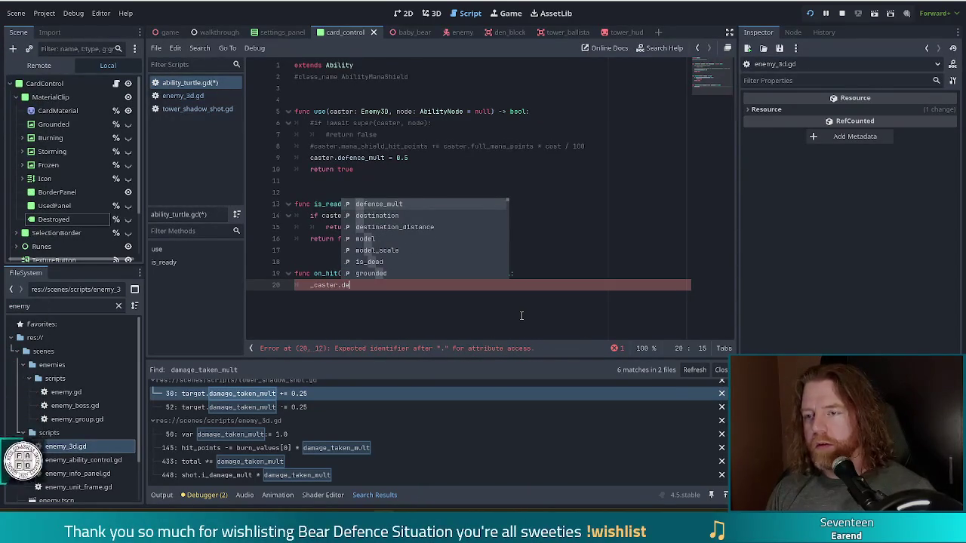
{"action": "type", "text": "fence_mult = 1.9"}
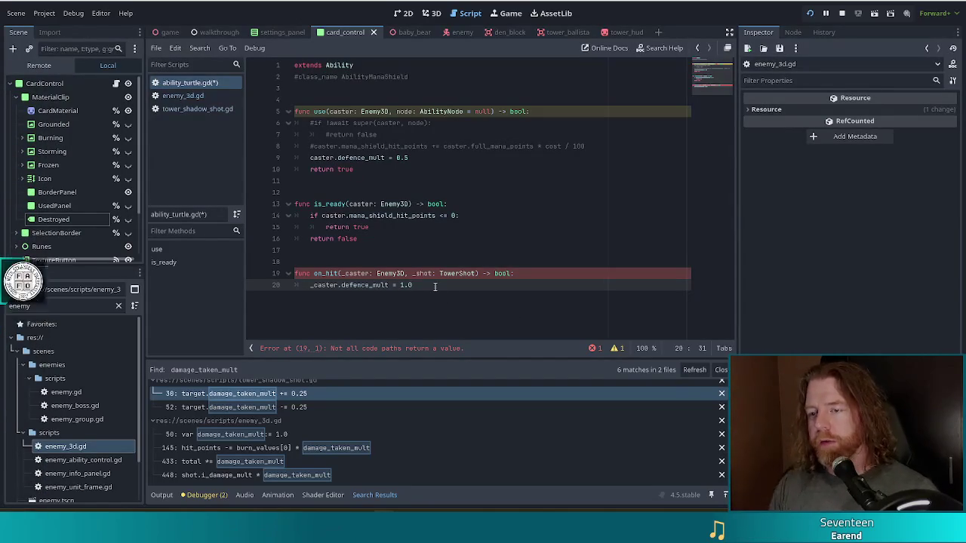
{"action": "key", "text": "Return"}
End on_hit with return true and switch to the enemy_3d.gd script.
{"action": "type", "text": "rn true"}
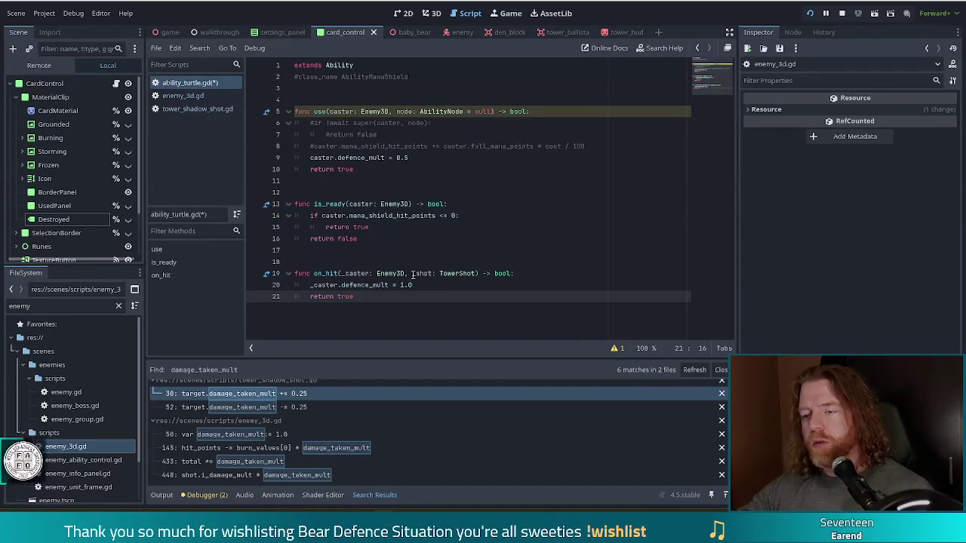
{"action": "left_click", "coordinate": [321, 274]}
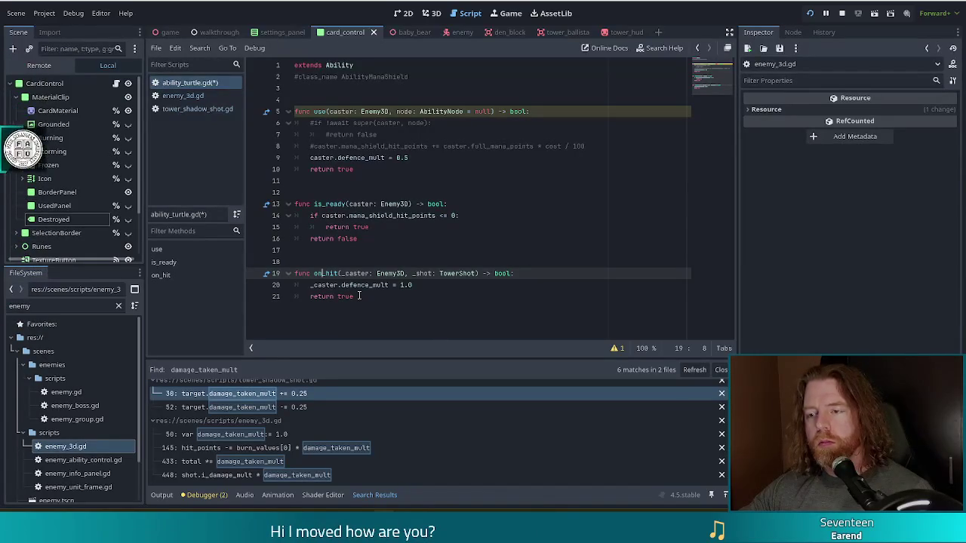
{"action": "left_click", "coordinate": [188, 97]}
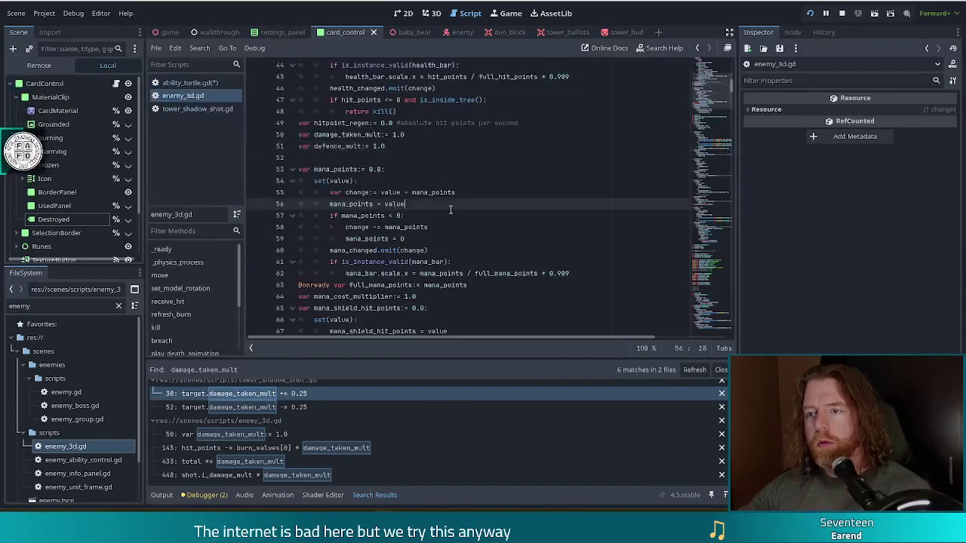
Search enemy_3d.gd for on_hit and inspect the line 475 call on equipped abilities.
{"action": "key", "text": "ctrl+f"}
{"action": "type", "text": "on"}
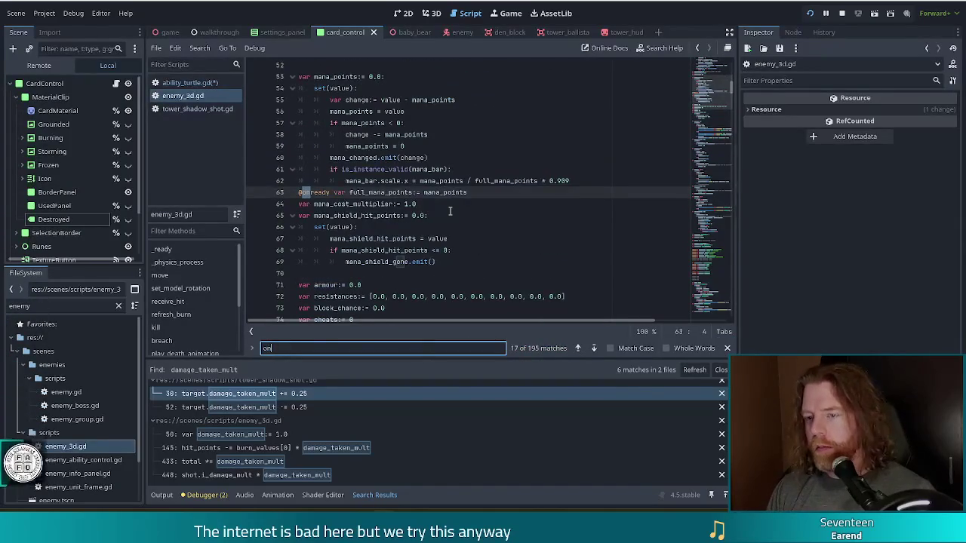
{"action": "type", "text": "_hit"}
{"action": "left_click", "coordinate": [350, 193]}
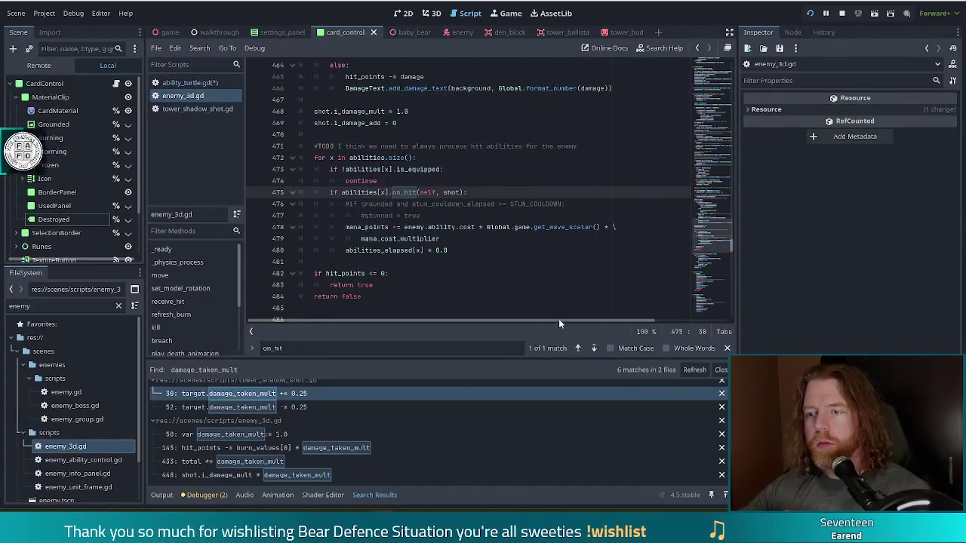
{"action": "left_click", "coordinate": [444, 228]}
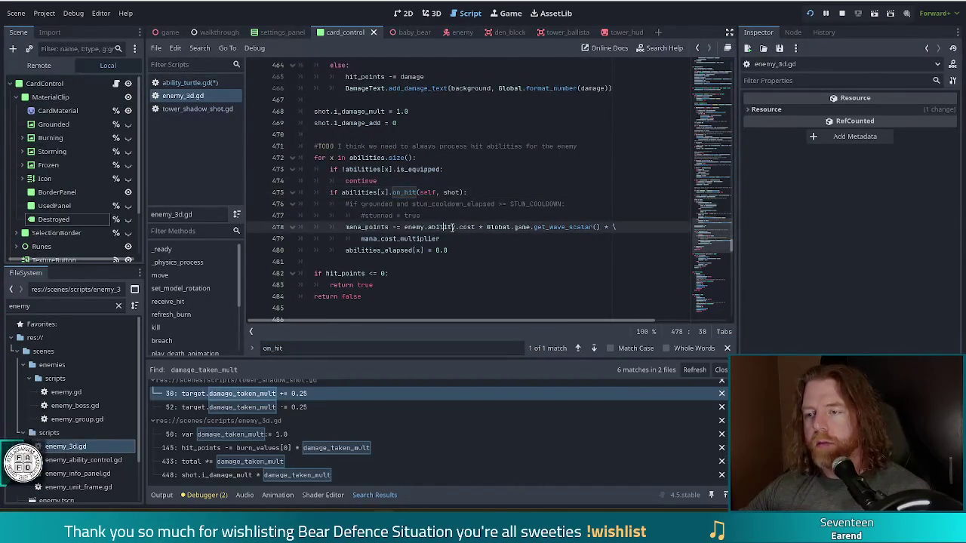
{"action": "key", "text": "Down"}
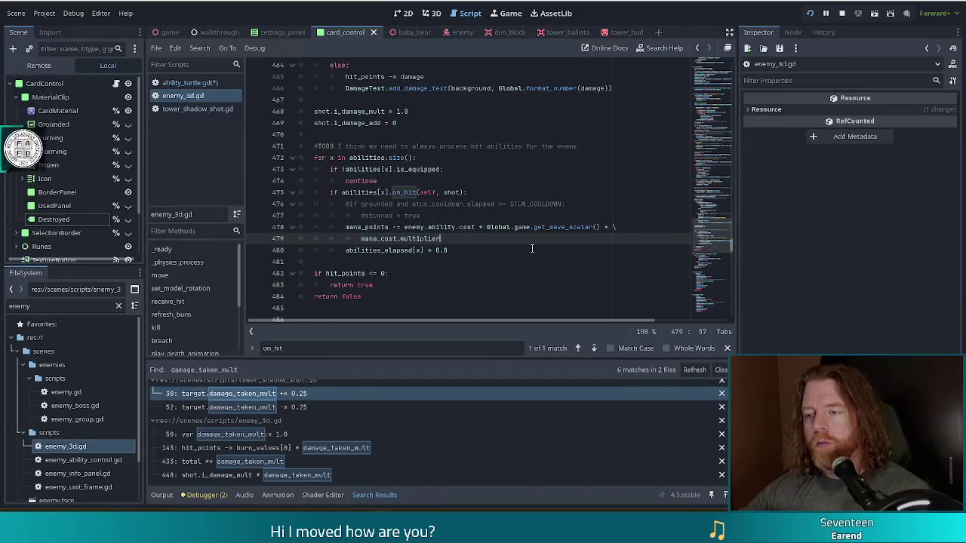
{"action": "left_click", "coordinate": [181, 110]}
{"action": "left_click", "coordinate": [203, 95]}
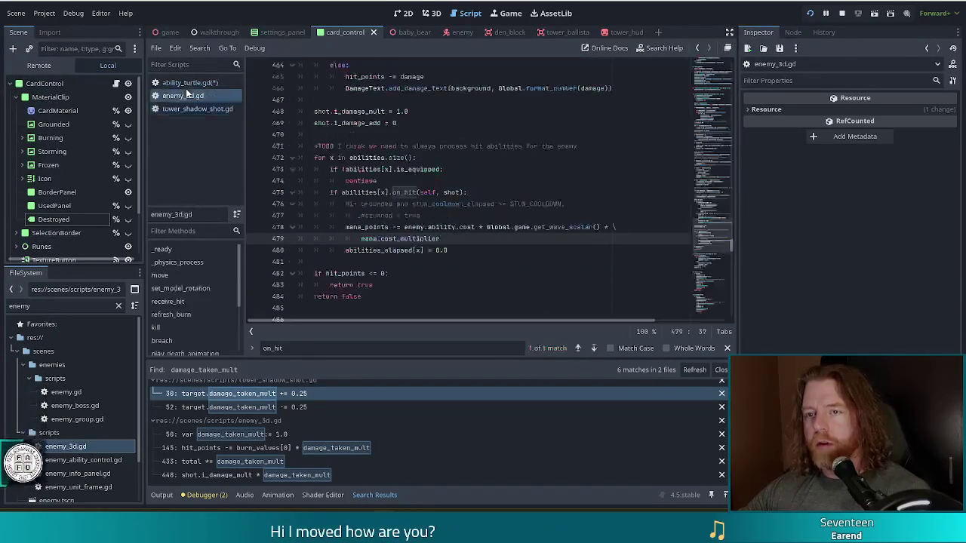
{"action": "left_click", "coordinate": [189, 82]}
Change on_hit's last line to return false, save, and review use()'s declaration and return.
{"action": "key", "text": "Return"}
{"action": "type", "text": "return fa"}
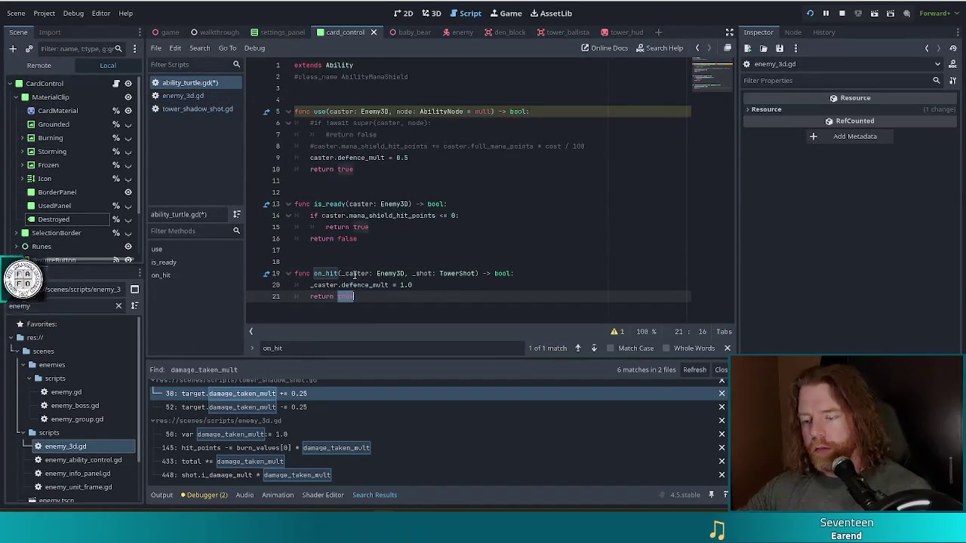
{"action": "type", "text": "lse"}
{"action": "key", "text": "ctrl+s"}
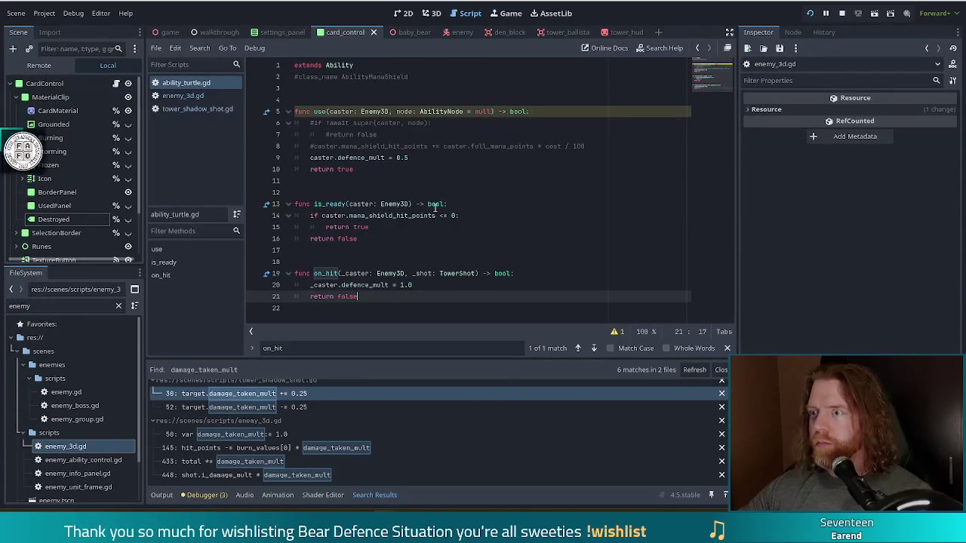
{"action": "left_click", "coordinate": [528, 111]}
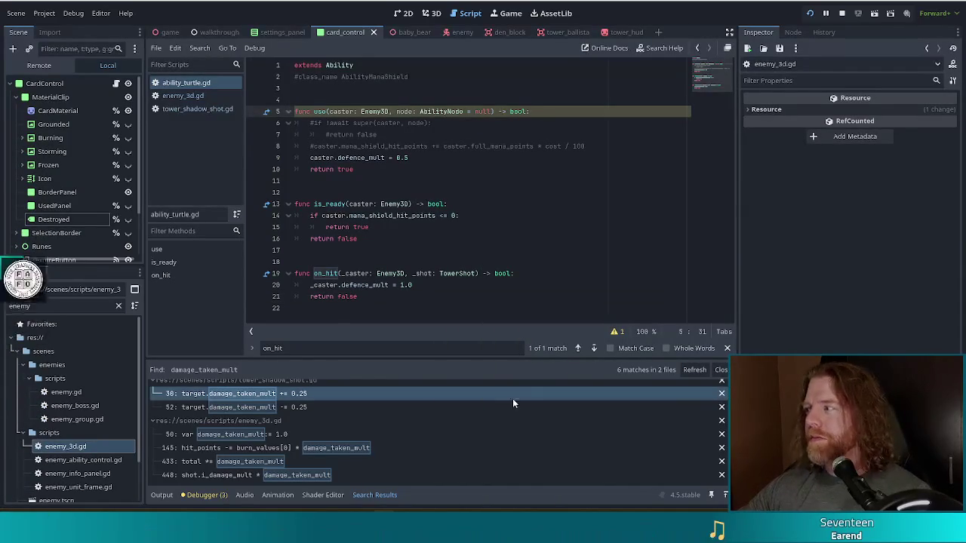
{"action": "left_click", "coordinate": [376, 169]}
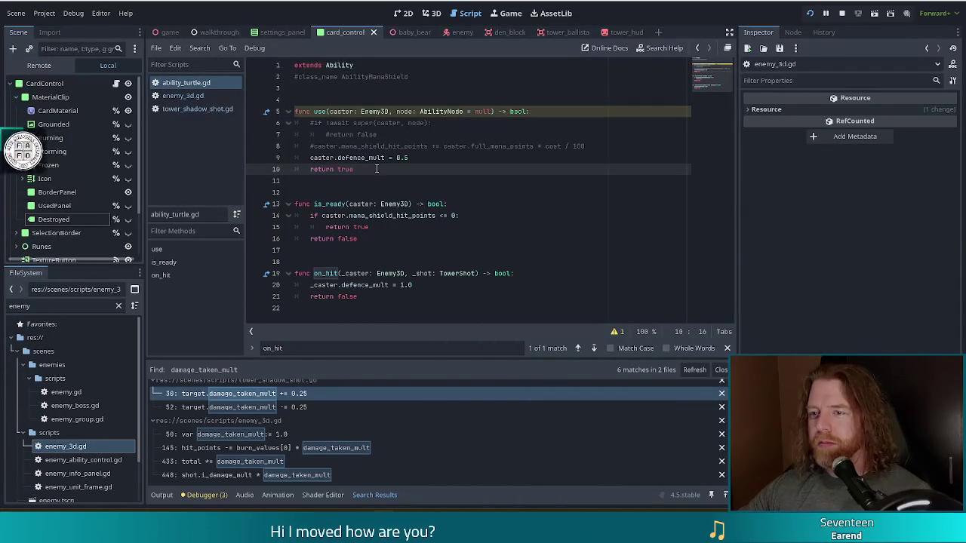
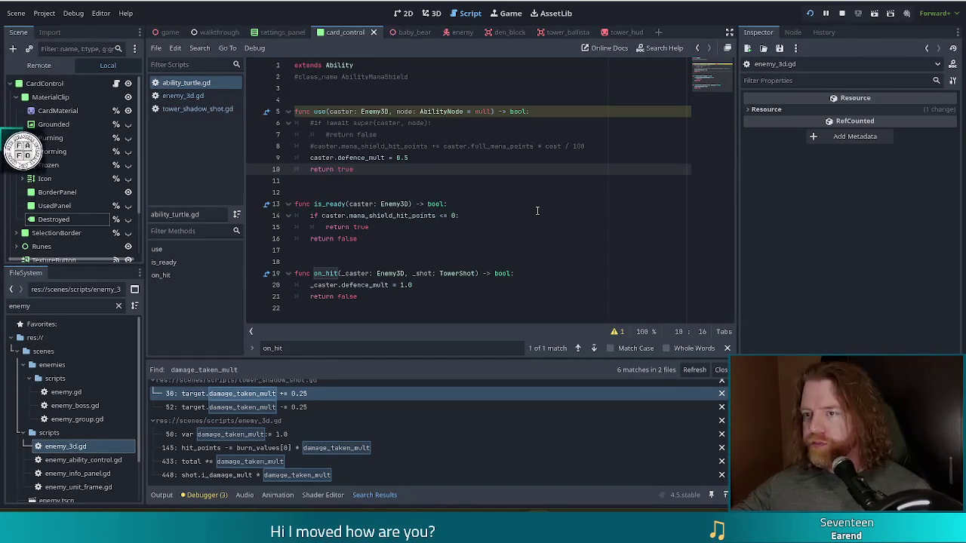
Rename use()'s node parameter to _node, then bring up the cinnamon bun image results in the browser.
{"action": "left_click", "coordinate": [397, 113]}
{"action": "type", "text": "_"}
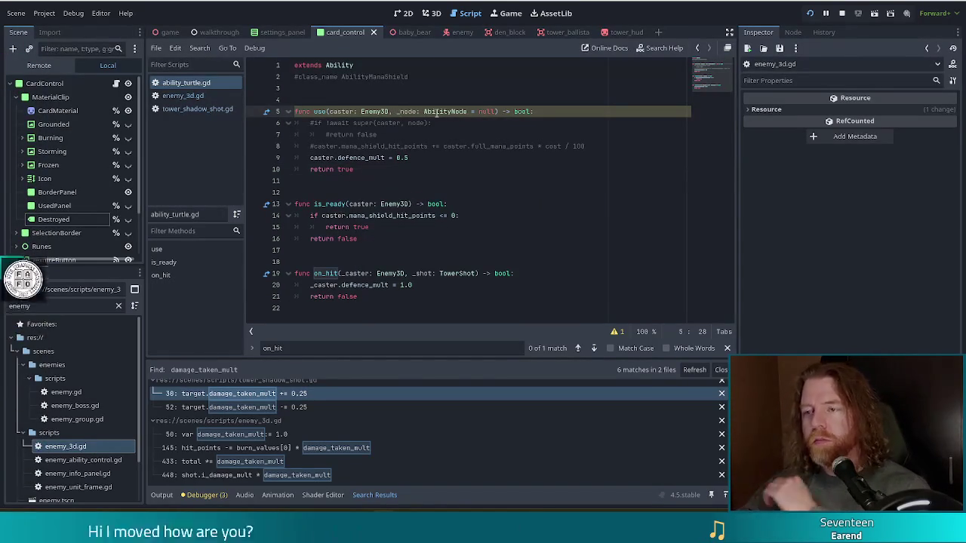
{"action": "left_click", "coordinate": [468, 144]}
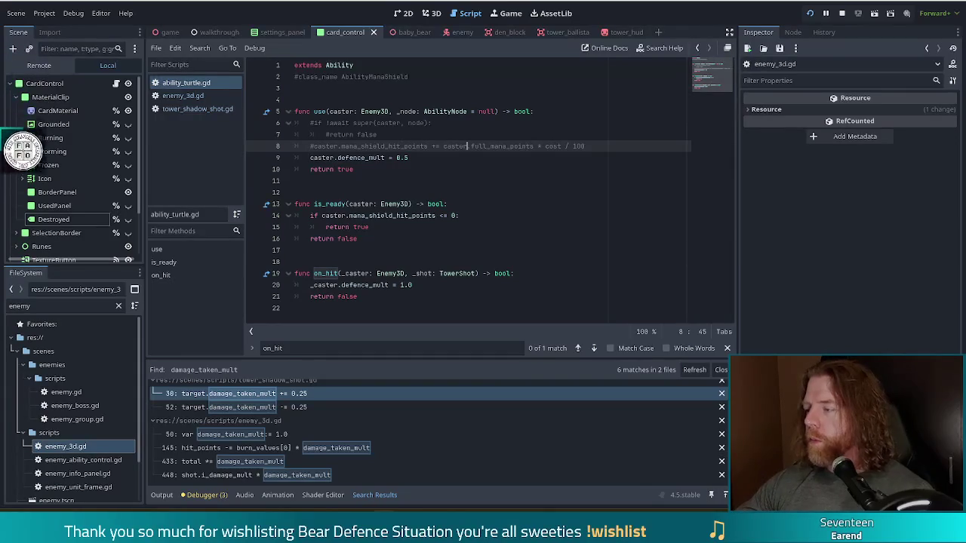
{"action": "left_click", "coordinate": [384, 157]}
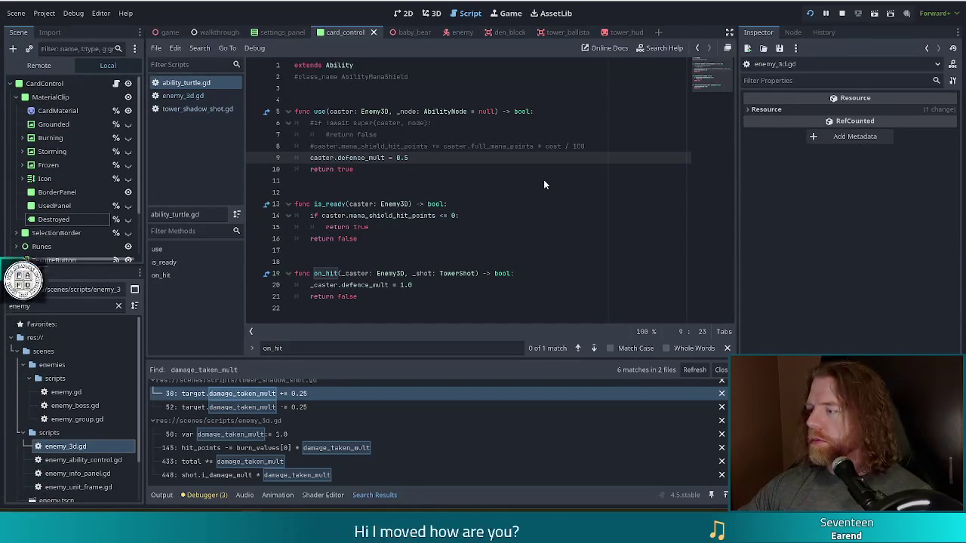
{"action": "key", "text": "alt+Tab"}
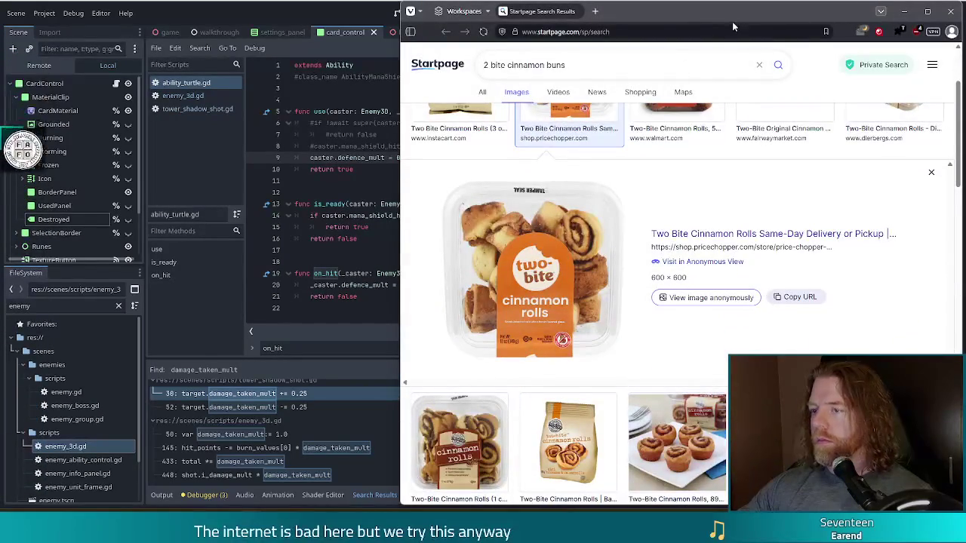
Search Startpage images for 'gifflar', then close the browser to return to Godot.
{"action": "left_click_drag", "start_coordinate": [629, 19], "coordinate": [422, 19]}
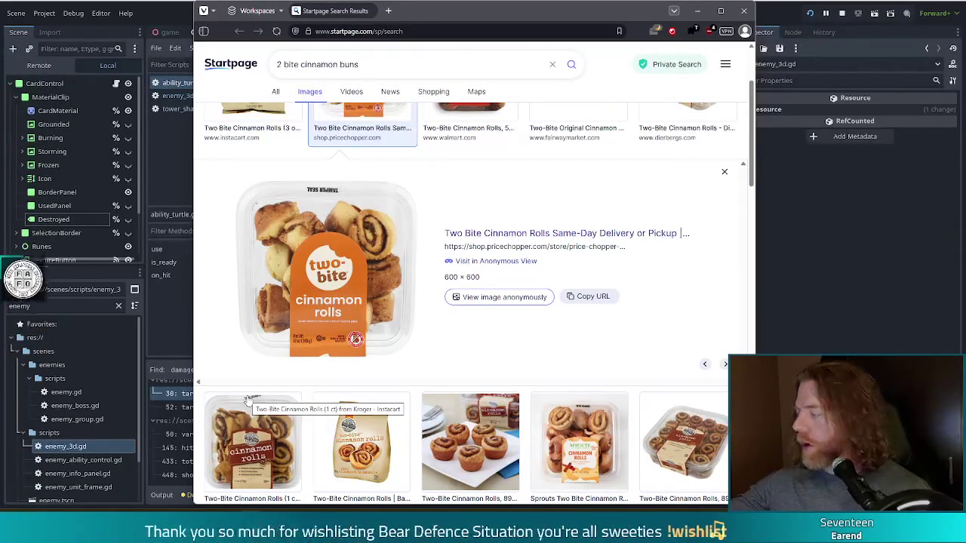
{"action": "left_click", "coordinate": [408, 64]}
{"action": "key", "text": "ctrl+a"}
{"action": "type", "text": "igf"}
{"action": "key", "text": "BackSpace"}
{"action": "key", "text": "BackSpace"}
{"action": "key", "text": "BackSpace"}
{"action": "type", "text": "g"}
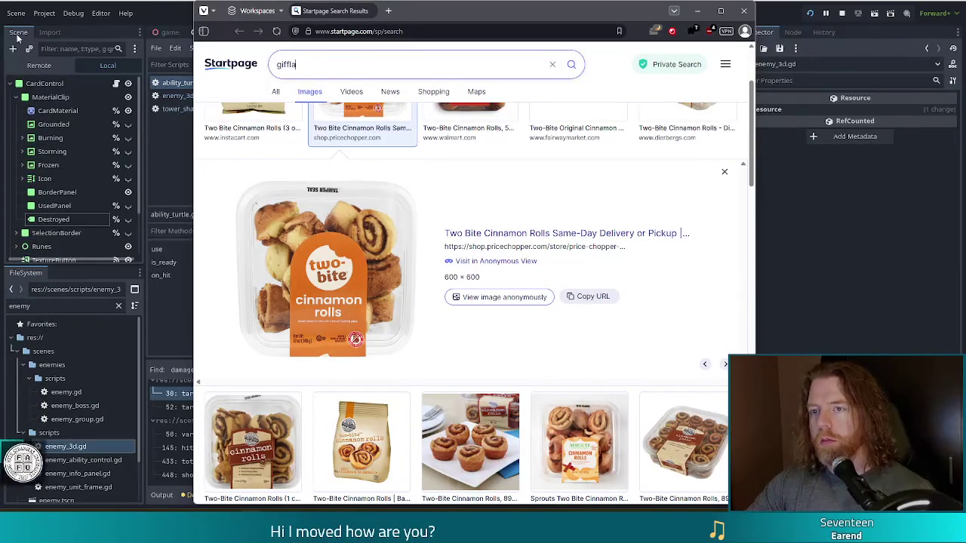
{"action": "type", "text": "r"}
{"action": "key", "text": "Return"}
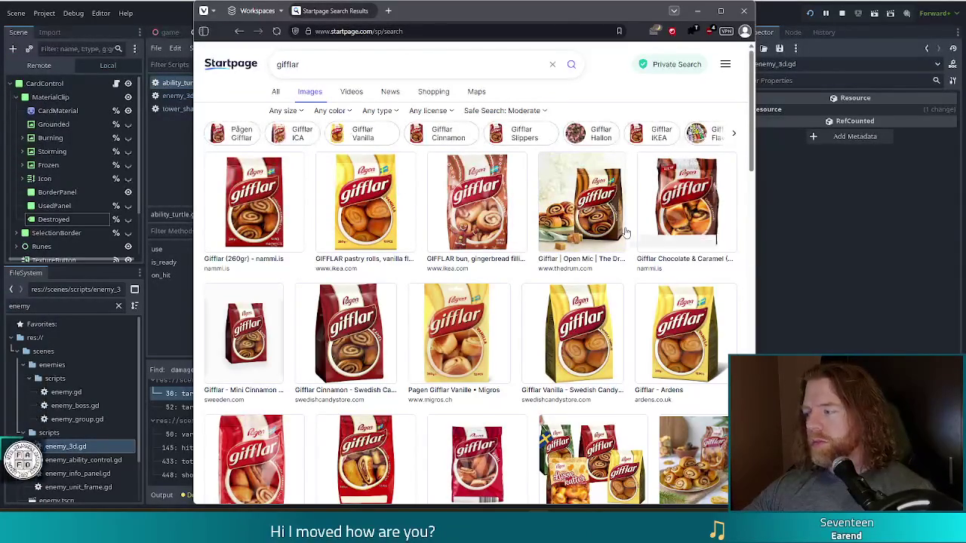
{"action": "left_click", "coordinate": [743, 13]}
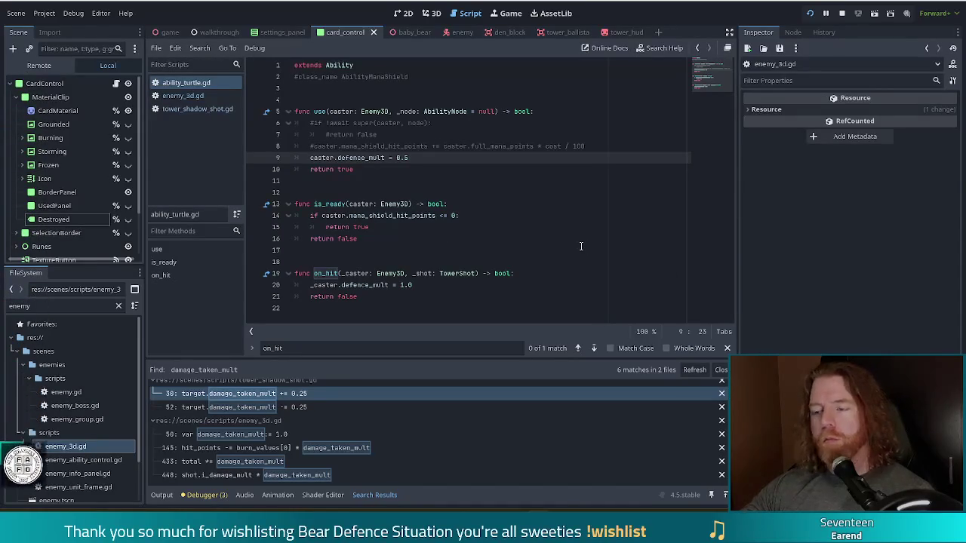
Uncomment lines 6–8 in use(), restoring the super check and mana shield line.
{"action": "left_click", "coordinate": [497, 211]}
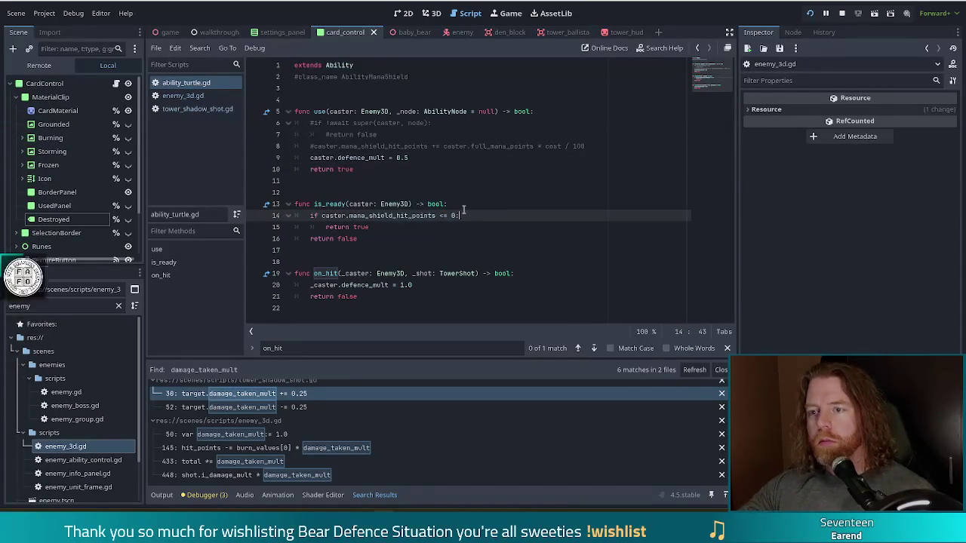
{"action": "left_click", "coordinate": [366, 191]}
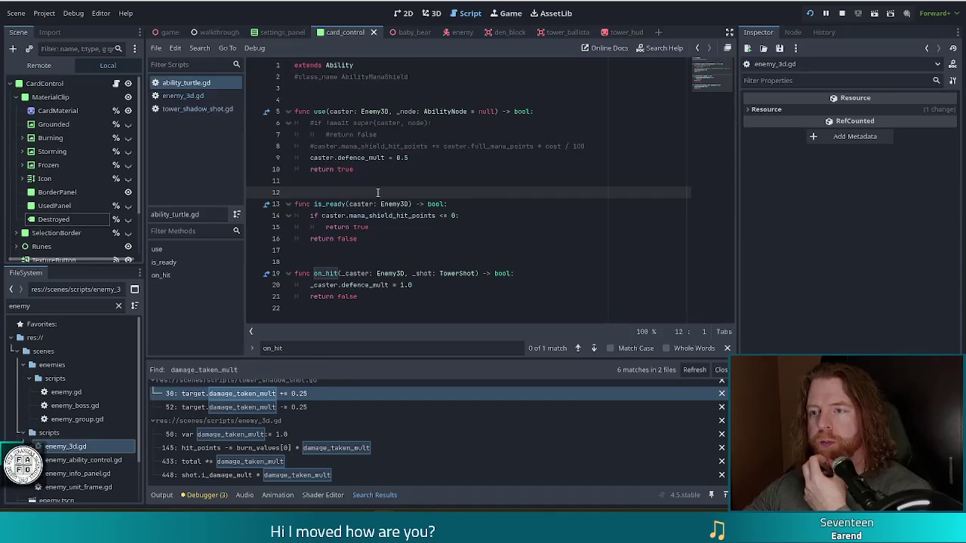
{"action": "left_click_drag", "start_coordinate": [343, 123], "coordinate": [355, 143]}
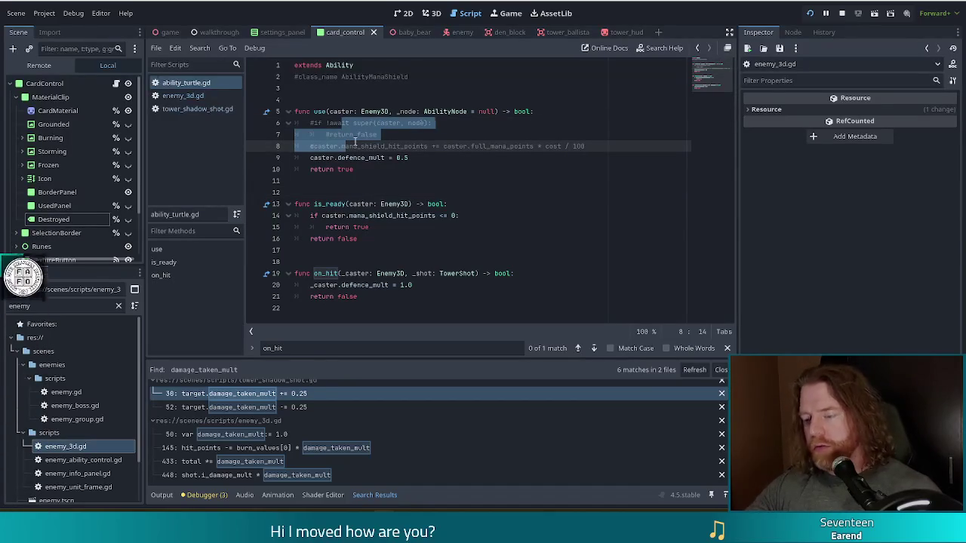
{"action": "key", "text": "ctrl+k"}
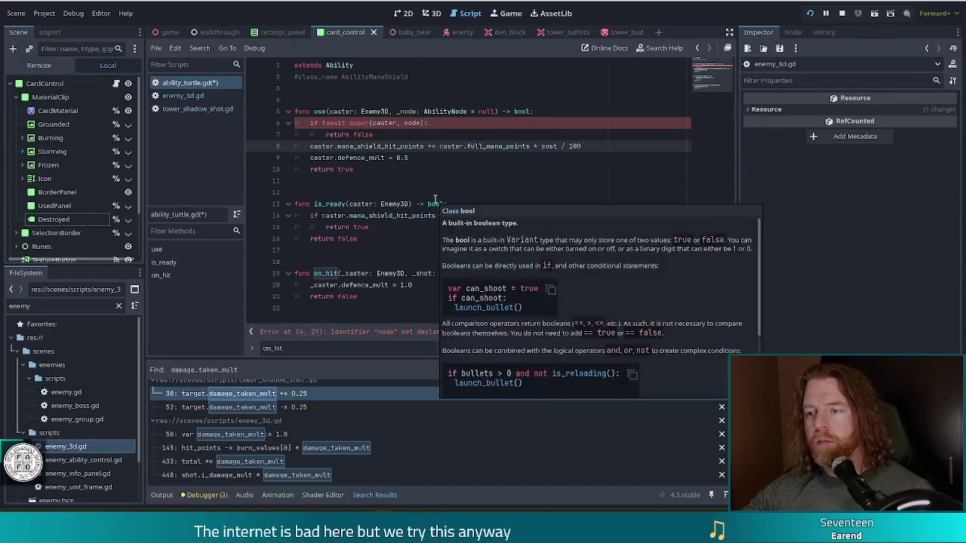
Change the _node parameter back to node and save ability_turtle.gd.
{"action": "left_click", "coordinate": [405, 111]}
{"action": "key", "text": "Left"}
{"action": "key", "text": "BackSpace"}
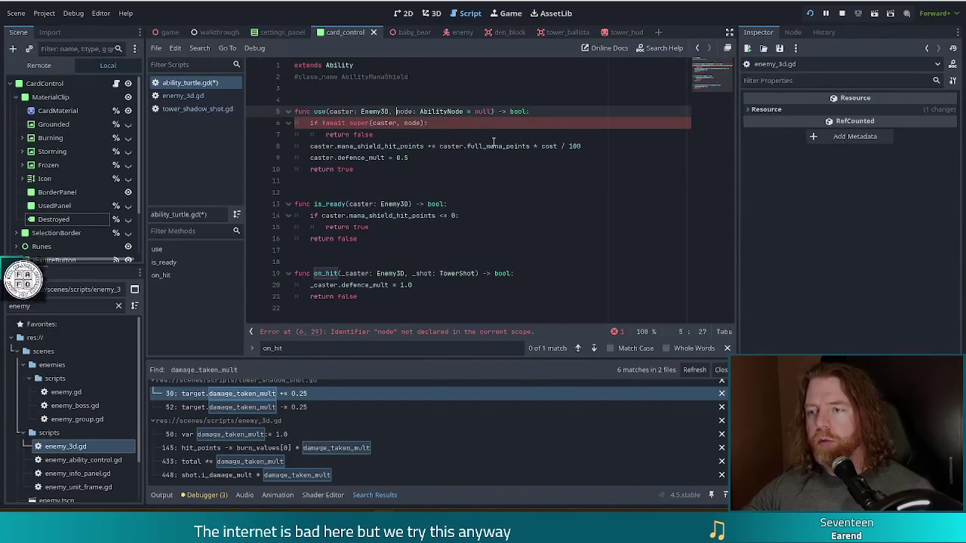
{"action": "key", "text": "ctrl+s"}
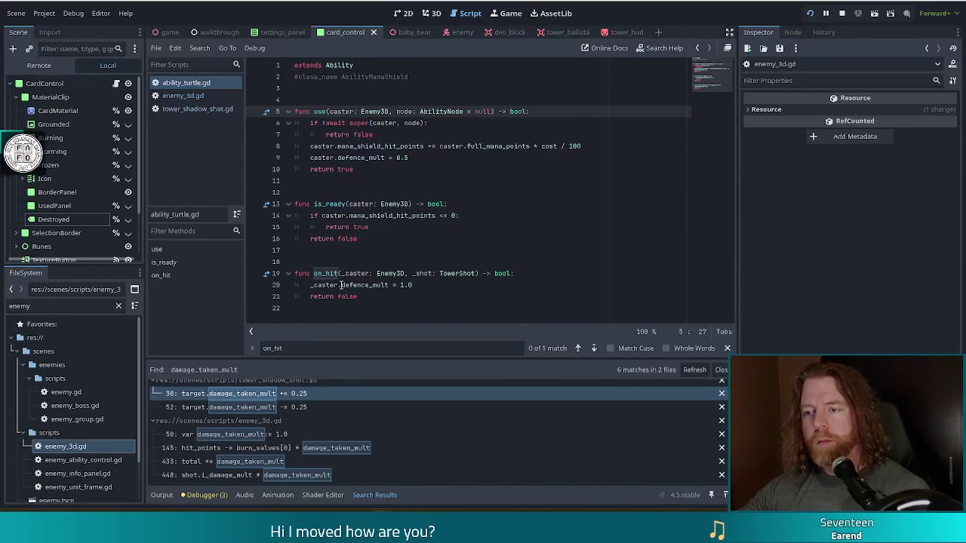
{"action": "left_click", "coordinate": [416, 286]}
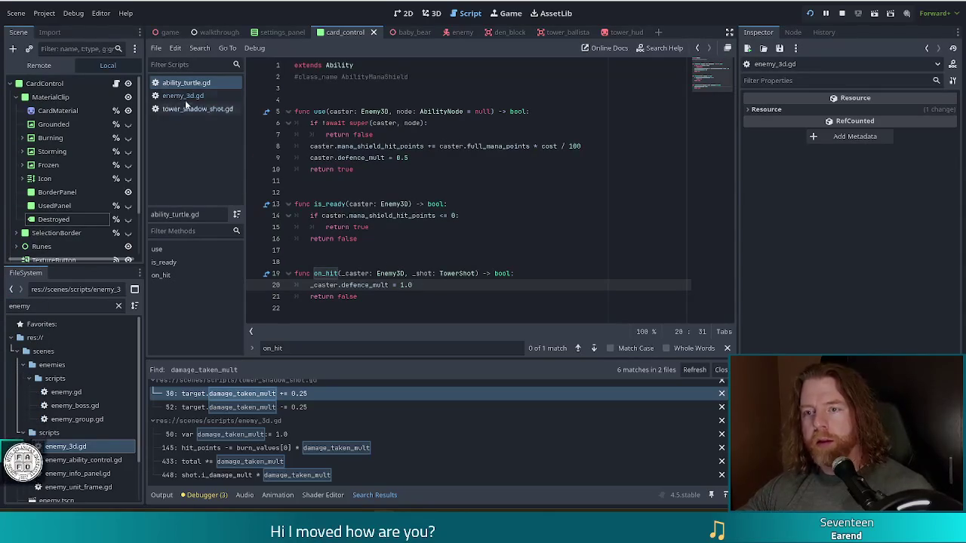
Filter files by 'mana', open ability_mana_shield.gd to inspect connect_signals, then return to ability_turtle.gd.
{"action": "double_click", "coordinate": [9, 306]}
{"action": "type", "text": "mana"}
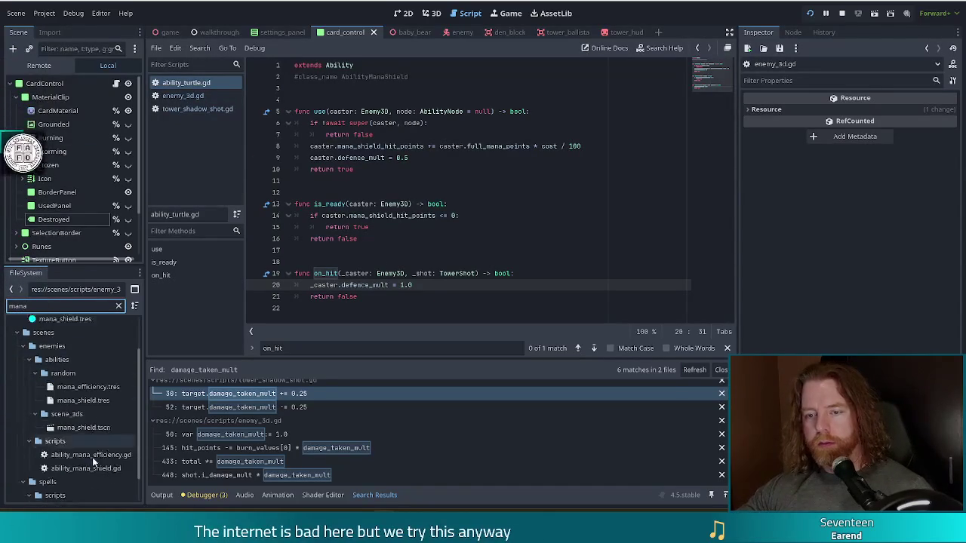
{"action": "scroll", "coordinate": [97, 461], "scroll_direction": "down", "scroll_amount": 2}
{"action": "left_click", "coordinate": [97, 469]}
{"action": "double_click", "coordinate": [96, 469]}
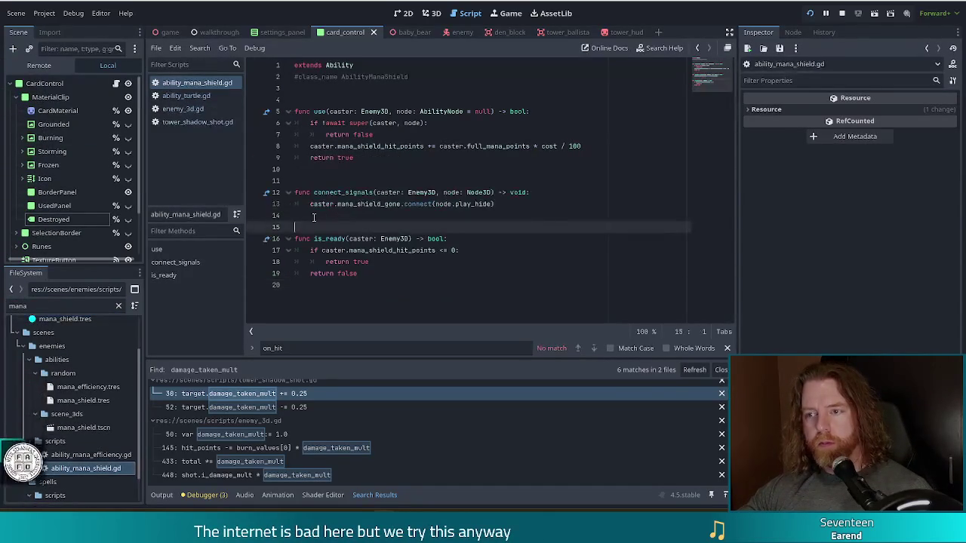
{"action": "left_click_drag", "start_coordinate": [506, 204], "coordinate": [331, 204]}
{"action": "left_click", "coordinate": [520, 204]}
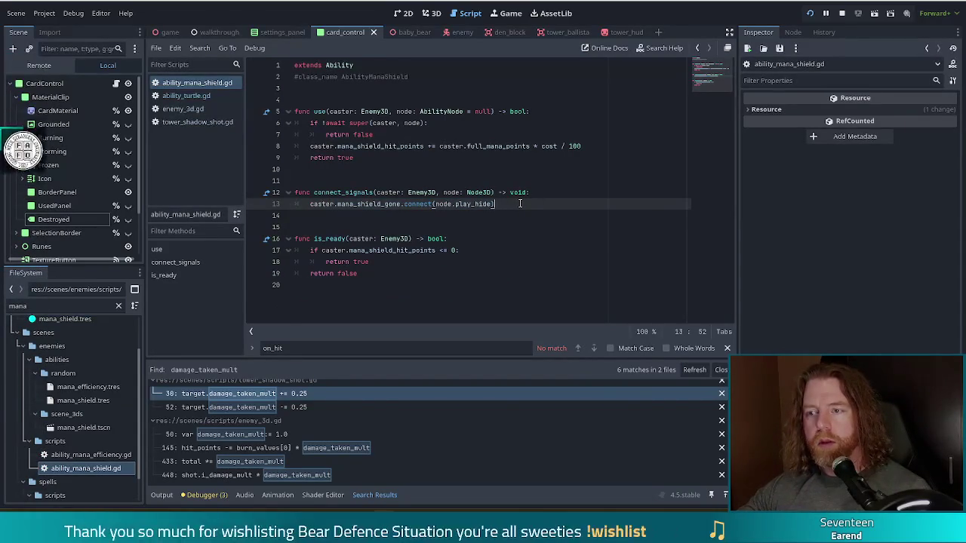
{"action": "left_click_drag", "start_coordinate": [435, 203], "coordinate": [493, 204]}
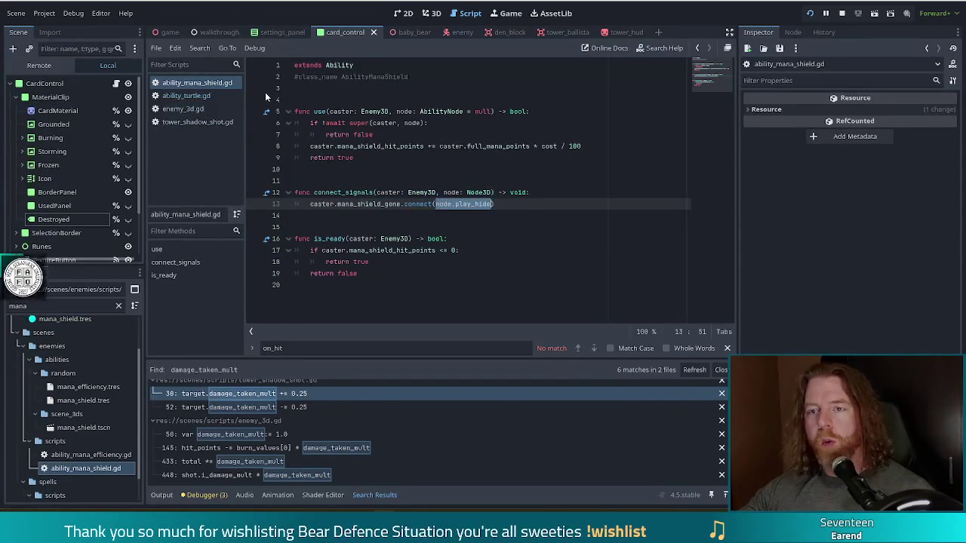
{"action": "left_click", "coordinate": [186, 96]}
{"action": "left_click", "coordinate": [559, 279]}
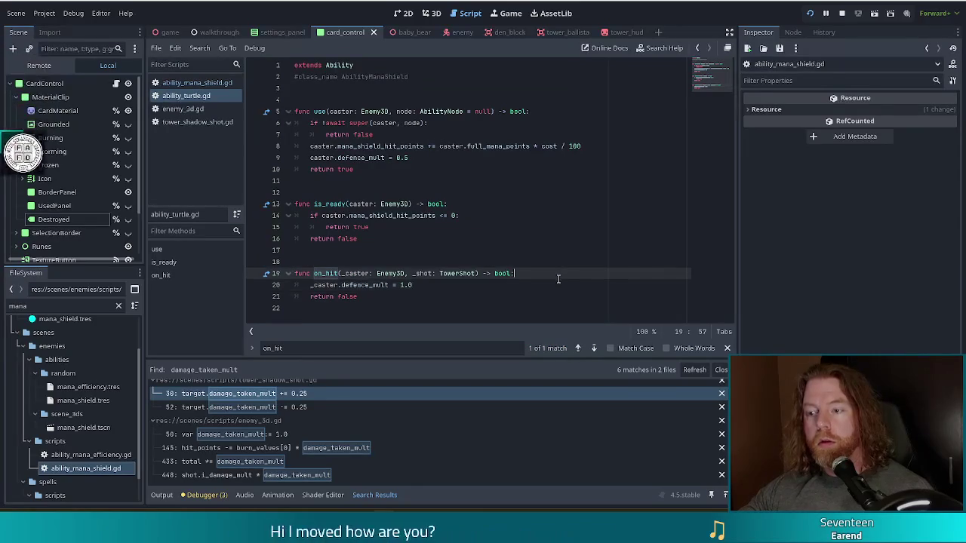
Add a node.play_hide call inside on_hit.
{"action": "key", "text": "Return"}
{"action": "type", "text": "node.play_hide"}
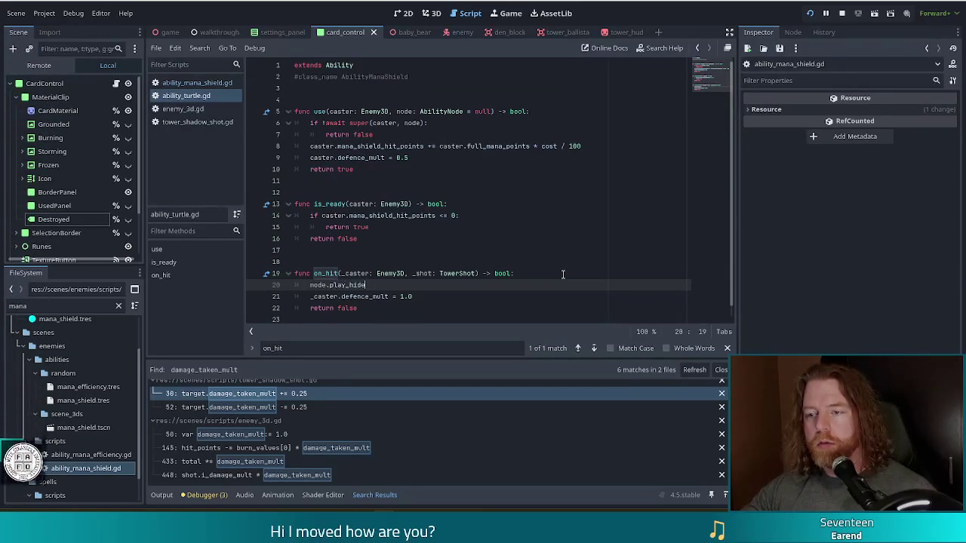
{"action": "scroll", "coordinate": [453, 280], "scroll_direction": "down", "scroll_amount": 1}
{"action": "left_click", "coordinate": [360, 285]}
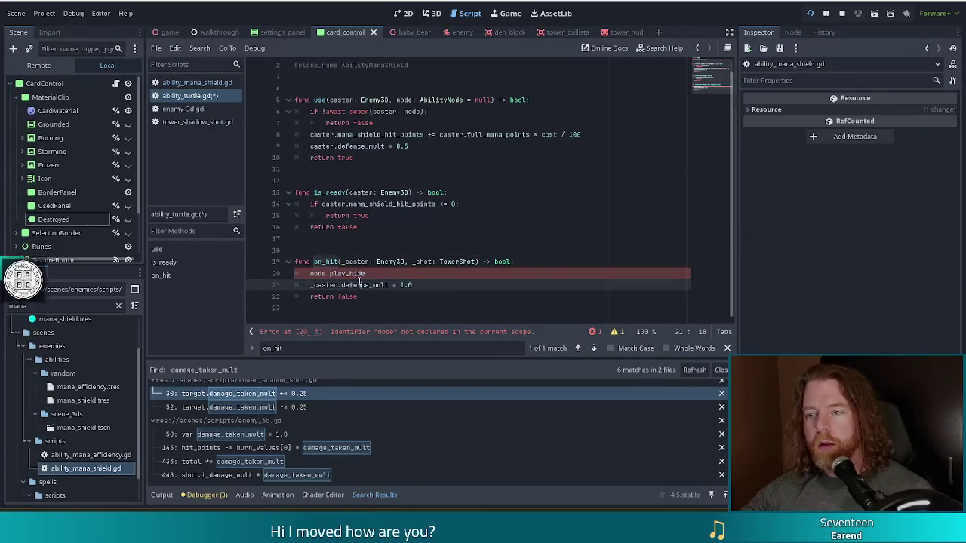
{"action": "left_click", "coordinate": [314, 272]}
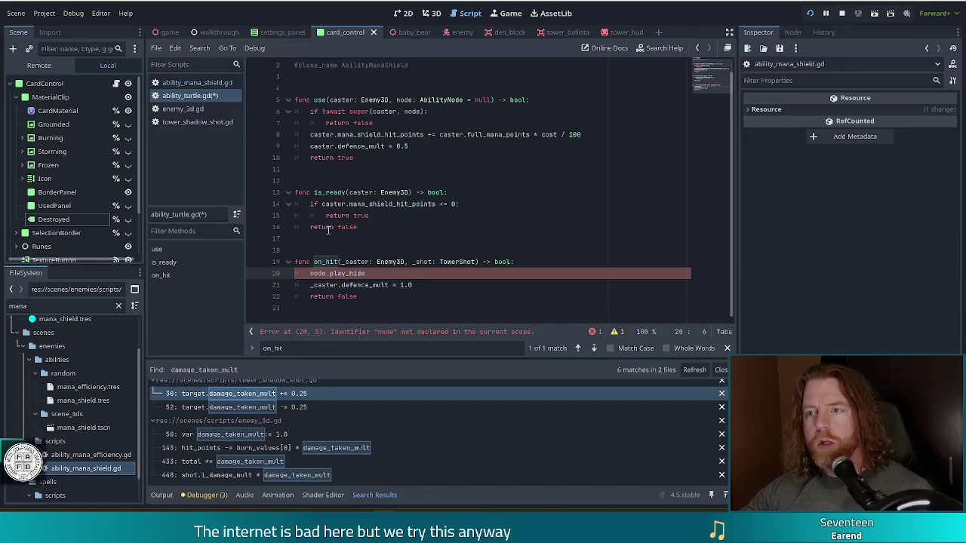
{"action": "scroll", "coordinate": [387, 187], "scroll_direction": "up", "scroll_amount": 1}
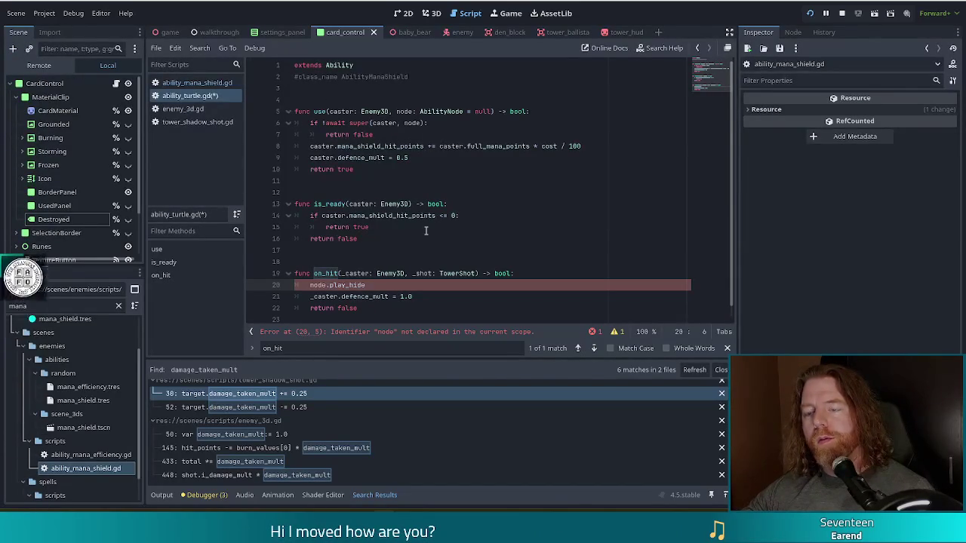
Copy the connect_signals function from ability_mana_shield.gd into ability_turtle.gd after use().
{"action": "left_click", "coordinate": [195, 84]}
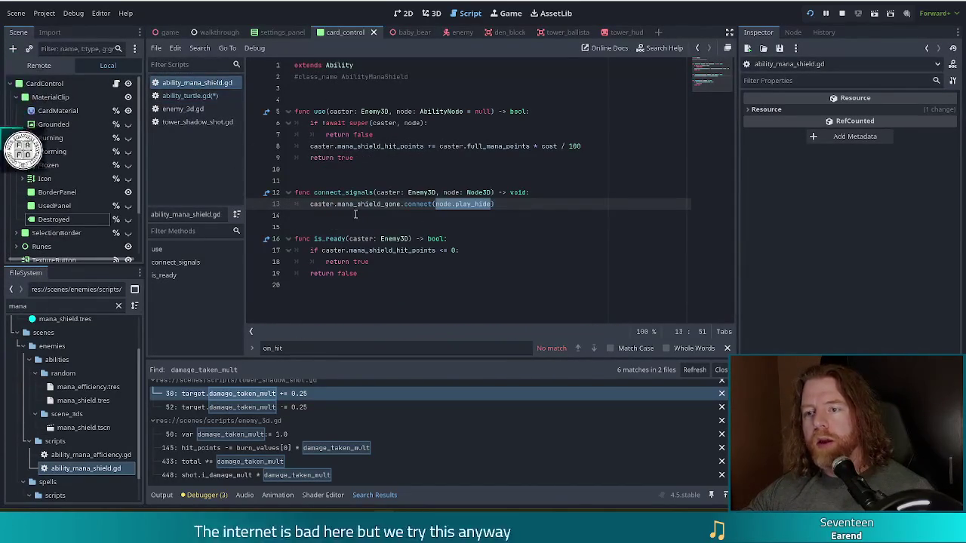
{"action": "left_click", "coordinate": [500, 204]}
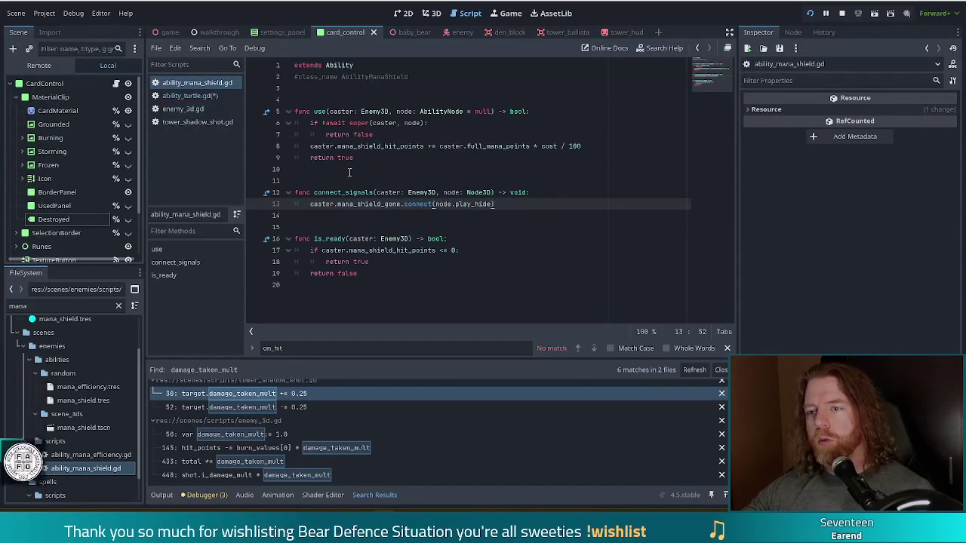
{"action": "left_click", "coordinate": [189, 96]}
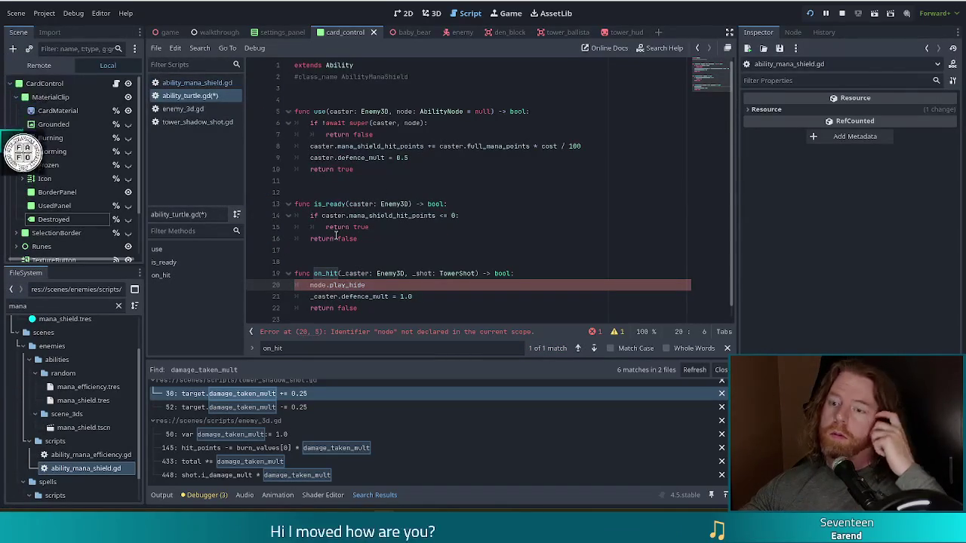
{"action": "left_click", "coordinate": [189, 83]}
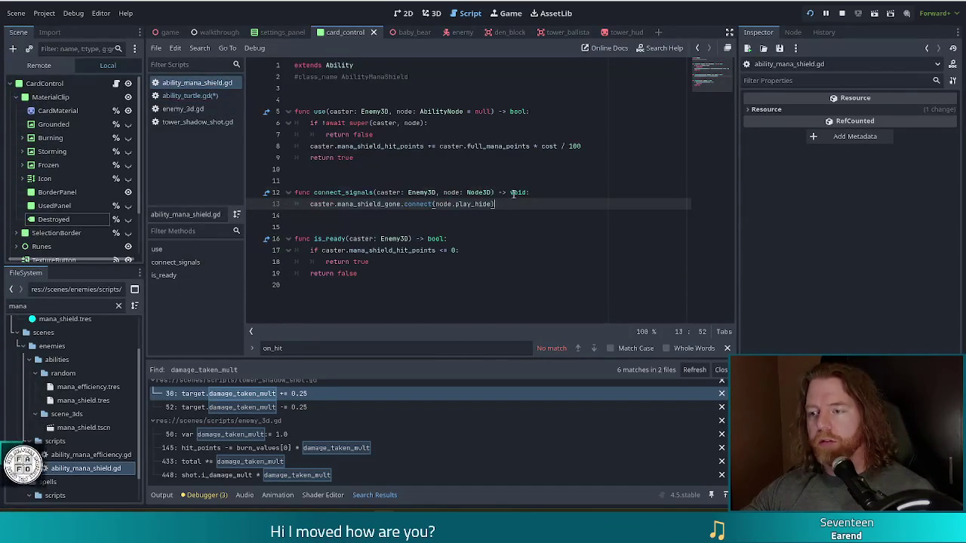
{"action": "left_click_drag", "start_coordinate": [509, 201], "coordinate": [521, 178]}
{"action": "key", "text": "ctrl+c"}
{"action": "left_click", "coordinate": [190, 96]}
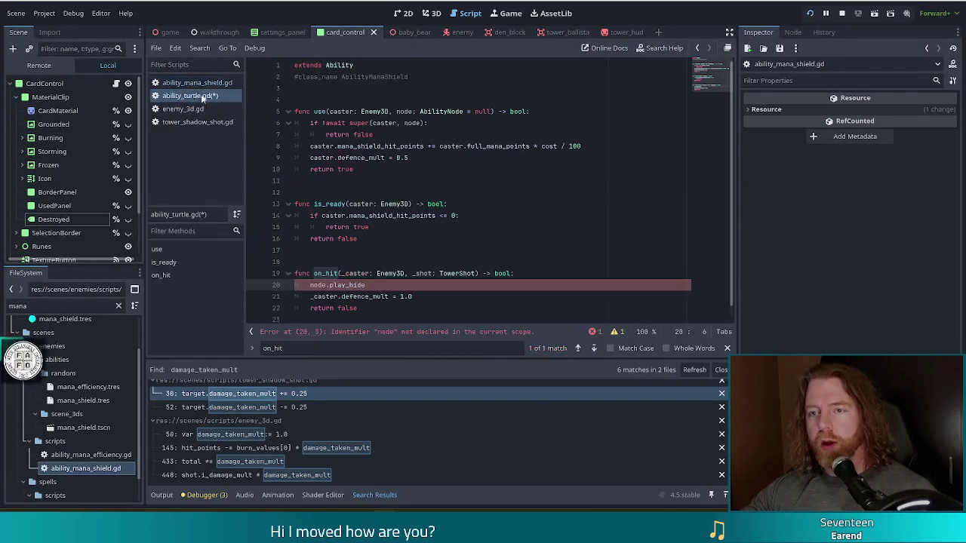
{"action": "left_click", "coordinate": [391, 189]}
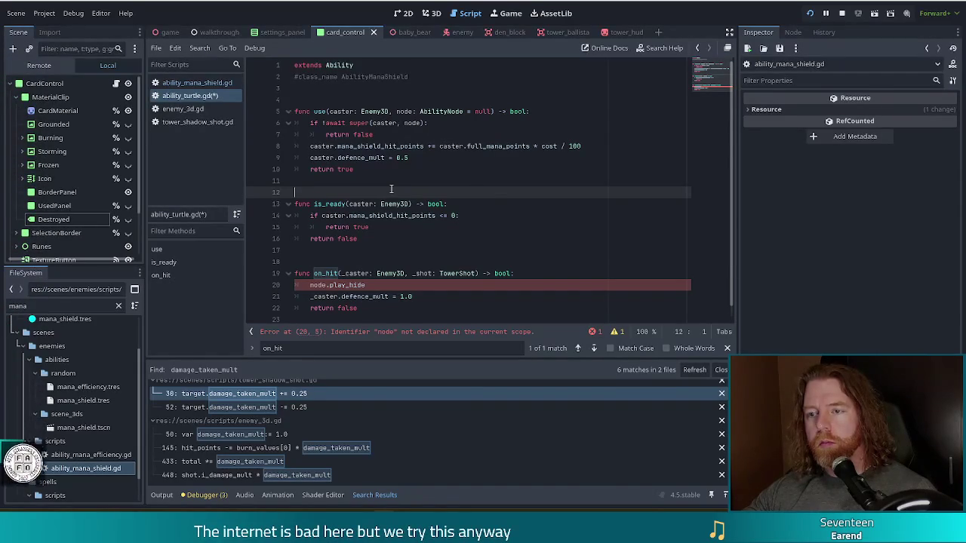
{"action": "key", "text": "ctrl+v"}
{"action": "key", "text": "Return"}
Delete the is_ready function and the leftover blank line.
{"action": "mouse_move", "coordinate": [362, 274]}
{"action": "left_mouse_down"}
{"action": "mouse_move", "coordinate": [491, 254]}
{"action": "mouse_move", "coordinate": [518, 230]}
{"action": "left_mouse_up"}
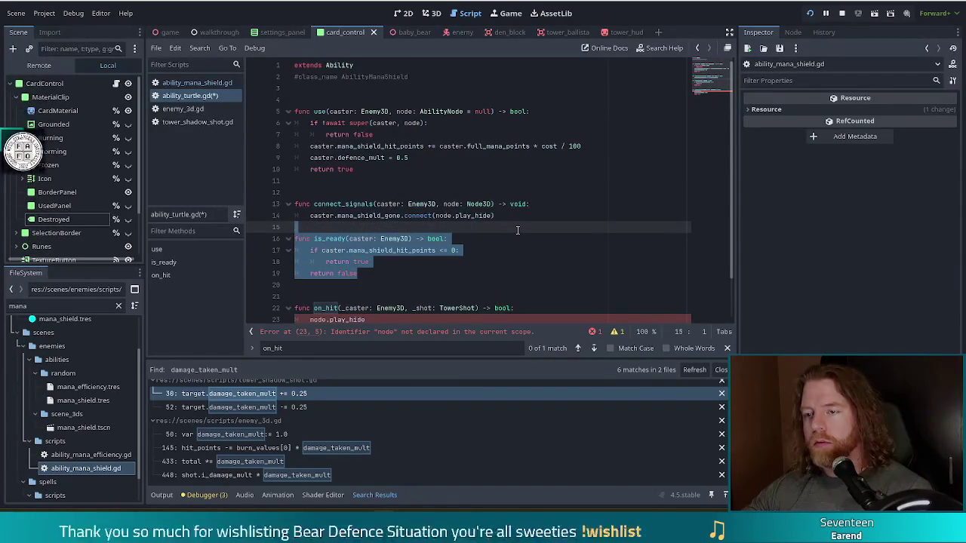
{"action": "key", "text": "Delete"}
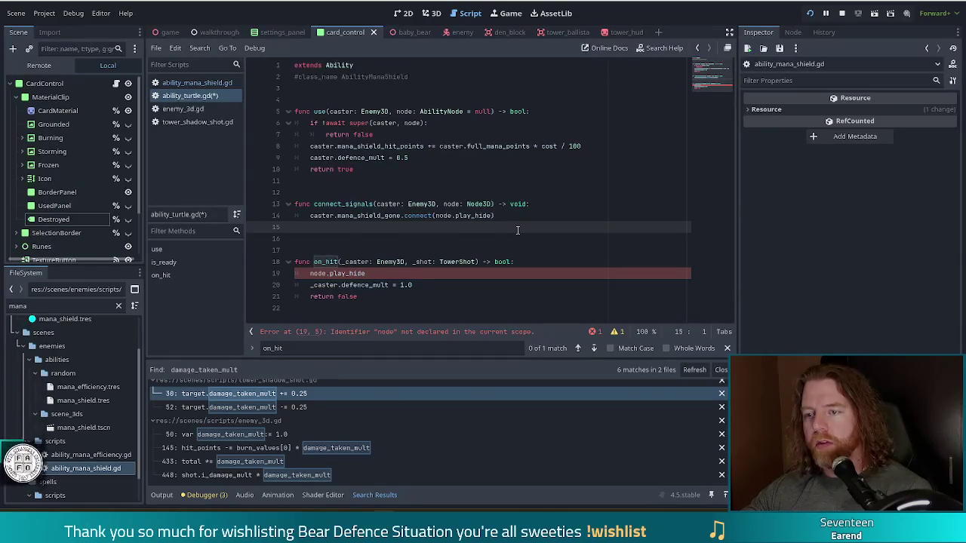
{"action": "key", "text": "BackSpace"}
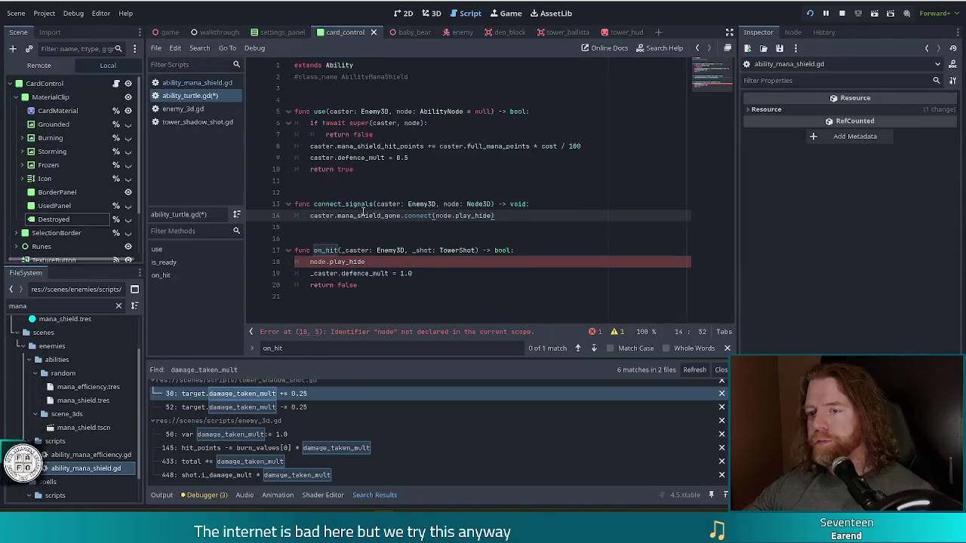
Delete the mana_shield_gone signal name from the connect call on line 14.
{"action": "double_click", "coordinate": [362, 215]}
{"action": "key", "text": "BackSpace"}
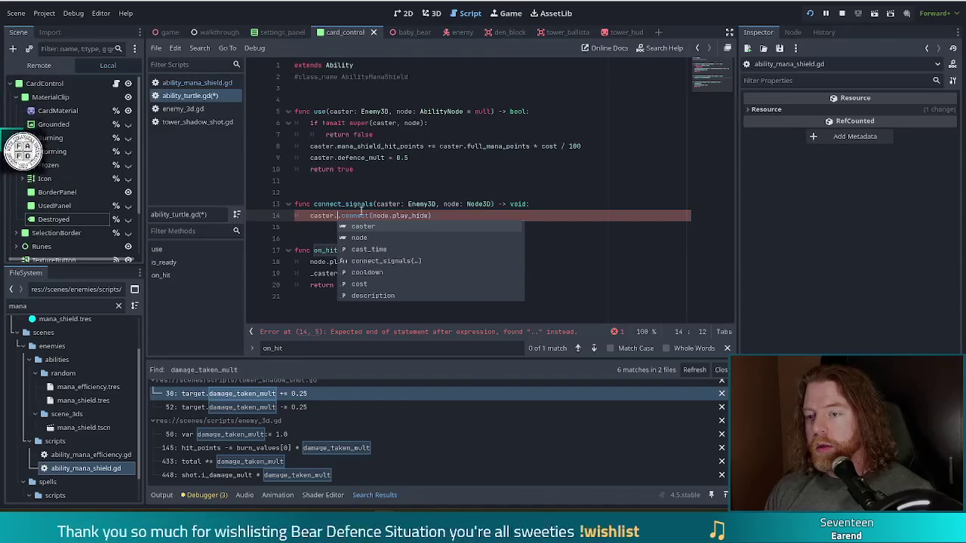
{"action": "scroll", "coordinate": [420, 256], "scroll_direction": "down", "scroll_amount": 5}
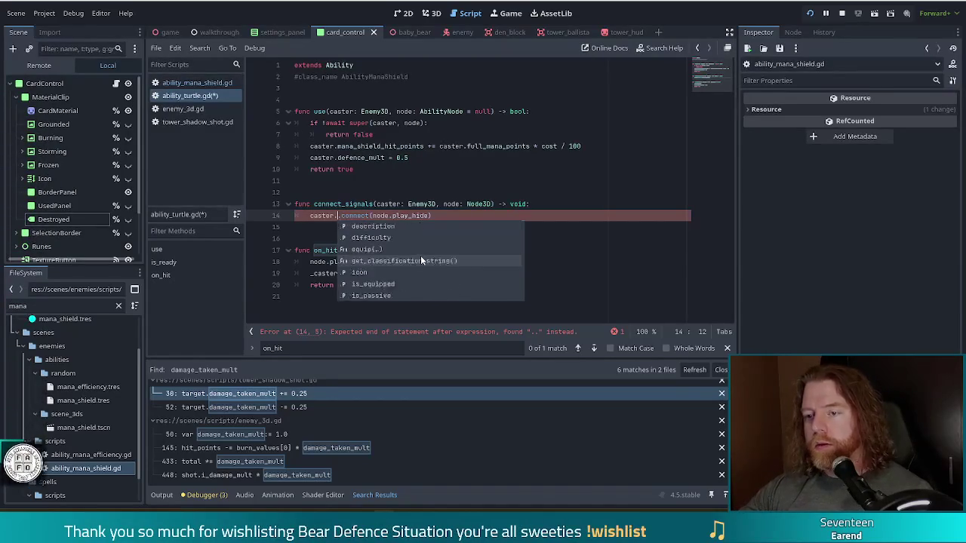
{"action": "scroll", "coordinate": [420, 261], "scroll_direction": "down", "scroll_amount": 5}
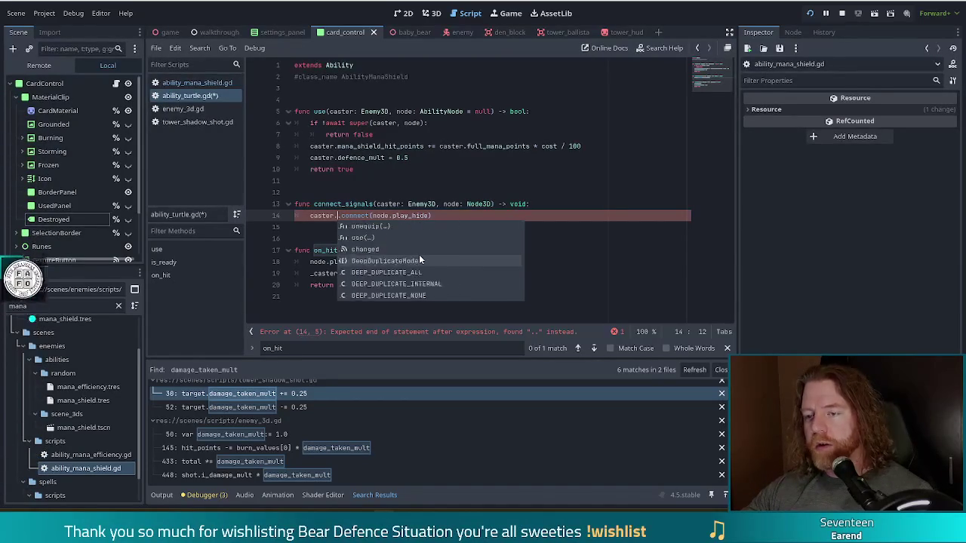
{"action": "scroll", "coordinate": [385, 235], "scroll_direction": "down", "scroll_amount": 2}
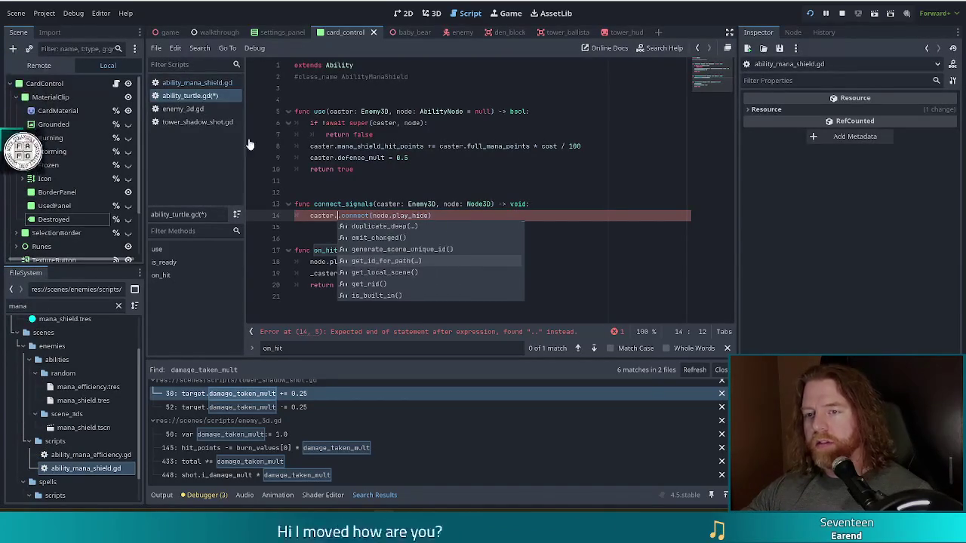
Check the signal declarations in enemy_3d.gd, then return to the connect line in ability_turtle.gd.
{"action": "left_click", "coordinate": [185, 109]}
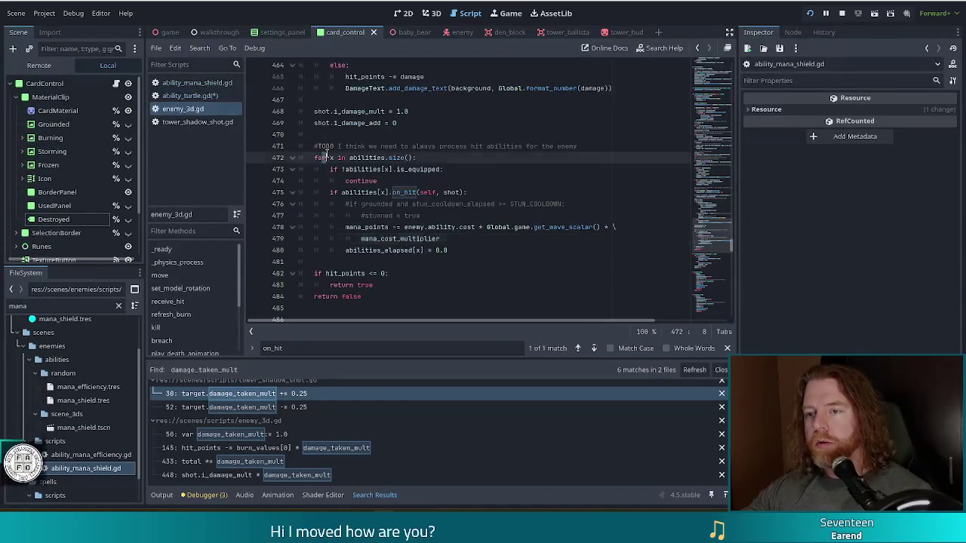
{"action": "mouse_move", "coordinate": [717, 249]}
{"action": "left_mouse_down"}
{"action": "mouse_move", "coordinate": [712, 126]}
{"action": "mouse_move", "coordinate": [707, 146]}
{"action": "left_mouse_up"}
{"action": "left_click", "coordinate": [306, 205]}
{"action": "left_click", "coordinate": [383, 226]}
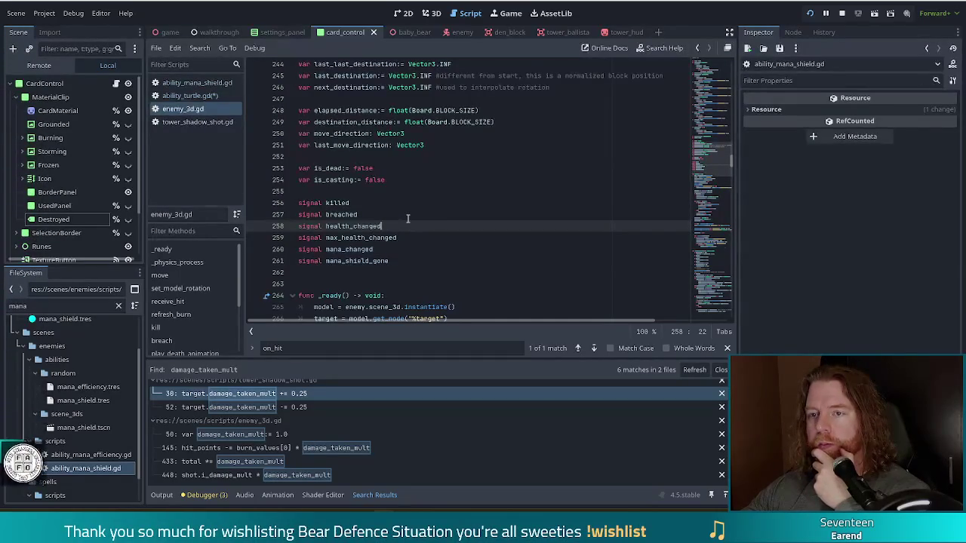
{"action": "left_click", "coordinate": [194, 95]}
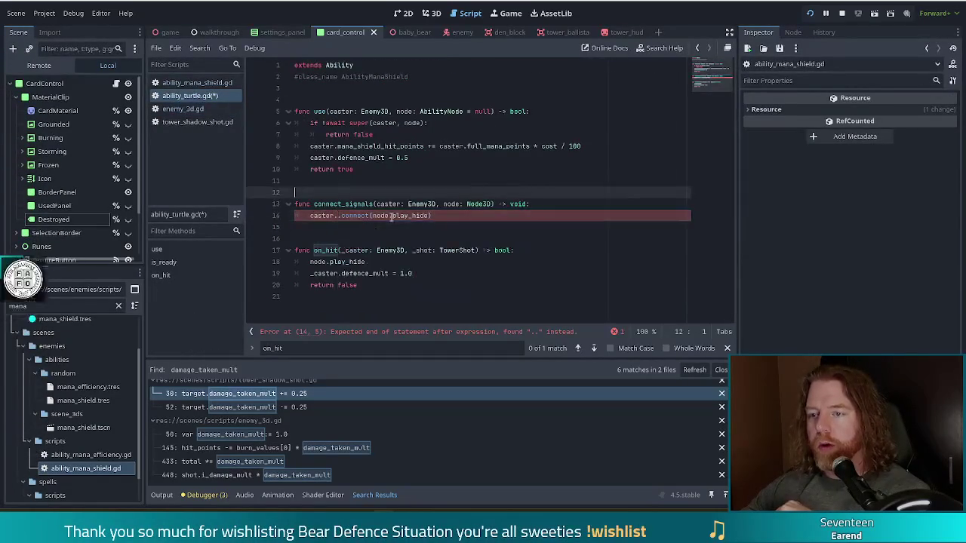
{"action": "left_click", "coordinate": [337, 216]}
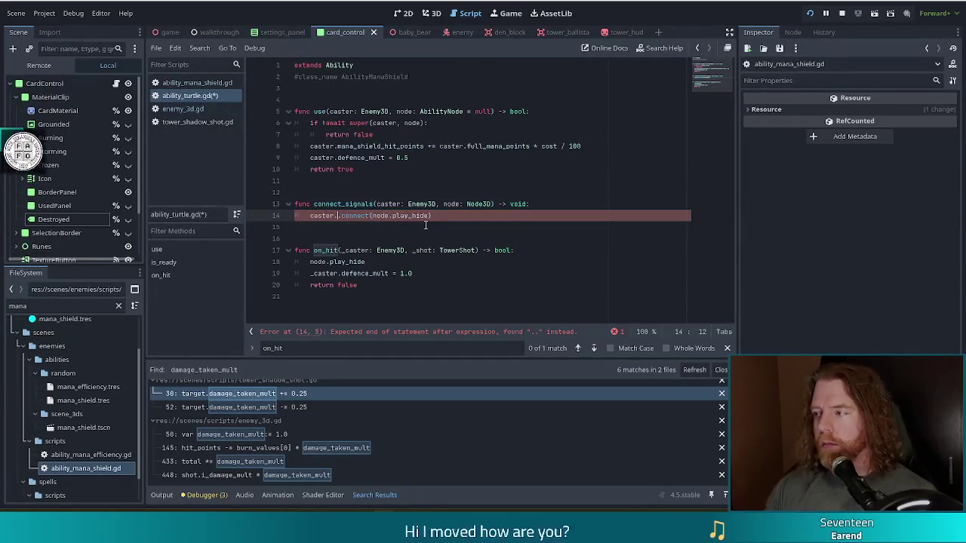